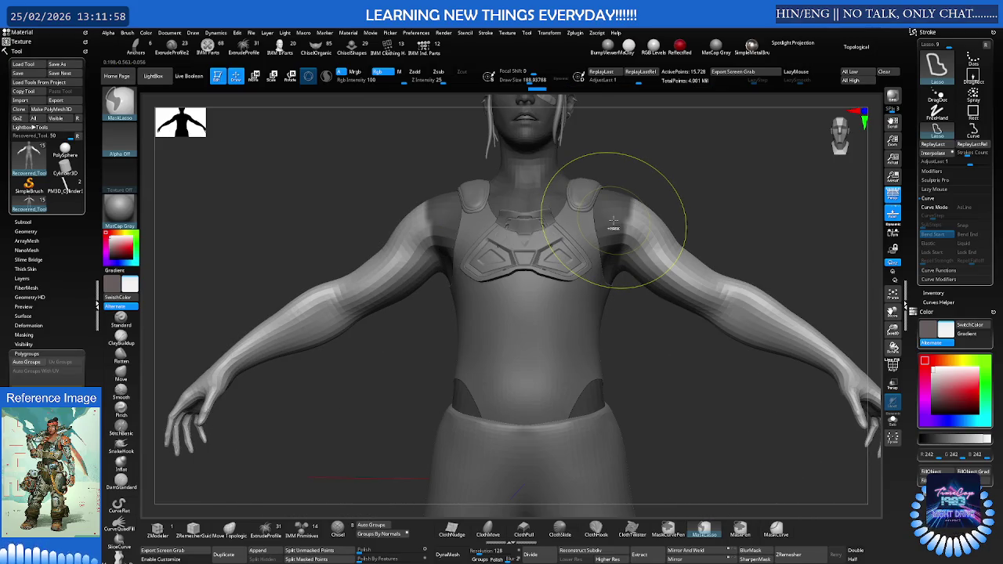
- Switch to the Move brush (B, M, V) and rotate the character to a three-quarter view
{"action": "key", "text": "b"}
{"action": "key", "text": "m"}
{"action": "key", "text": "v"}
{"action": "mouse_move", "coordinate": [613, 228]}
{"action": "right_mouse_down"}
{"action": "mouse_move", "coordinate": [649, 205]}
{"action": "mouse_move", "coordinate": [628, 246]}
{"action": "right_mouse_up"}
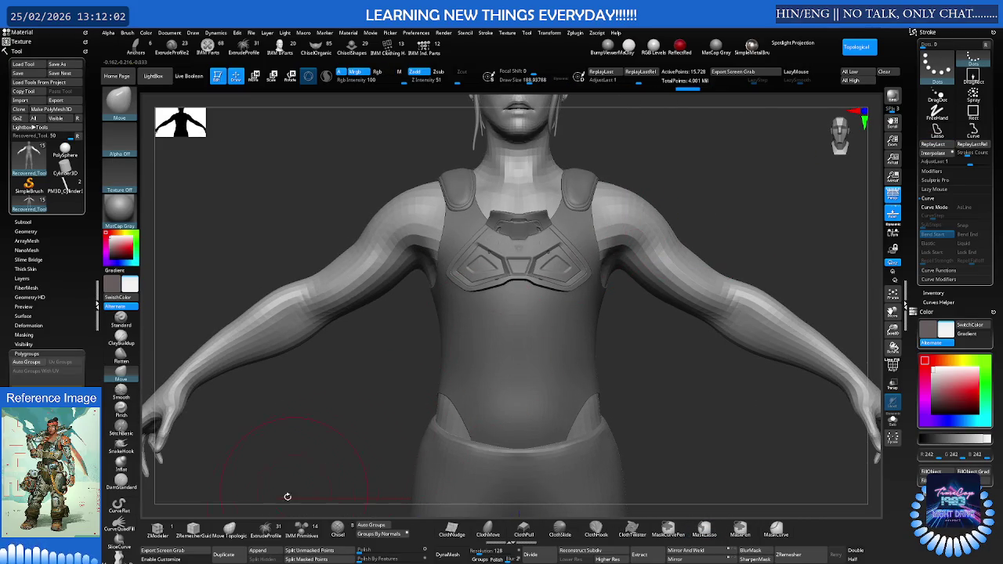
- Append a new primitive sphere mesh to the model and select it as the active subtool
{"action": "left_click", "coordinate": [257, 551]}
{"action": "left_click", "coordinate": [157, 492]}
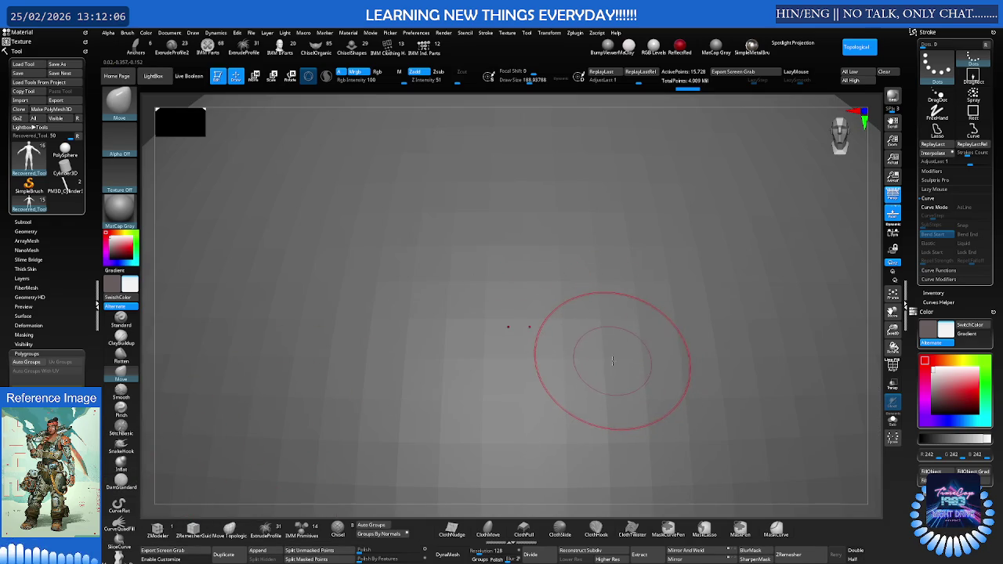
{"action": "key", "text": "F1"}
- Shrink the sphere subtool to about a fifth with the gizmo and move it onto the left shoulder
{"action": "left_click", "coordinate": [707, 421]}
{"action": "key", "text": "w"}
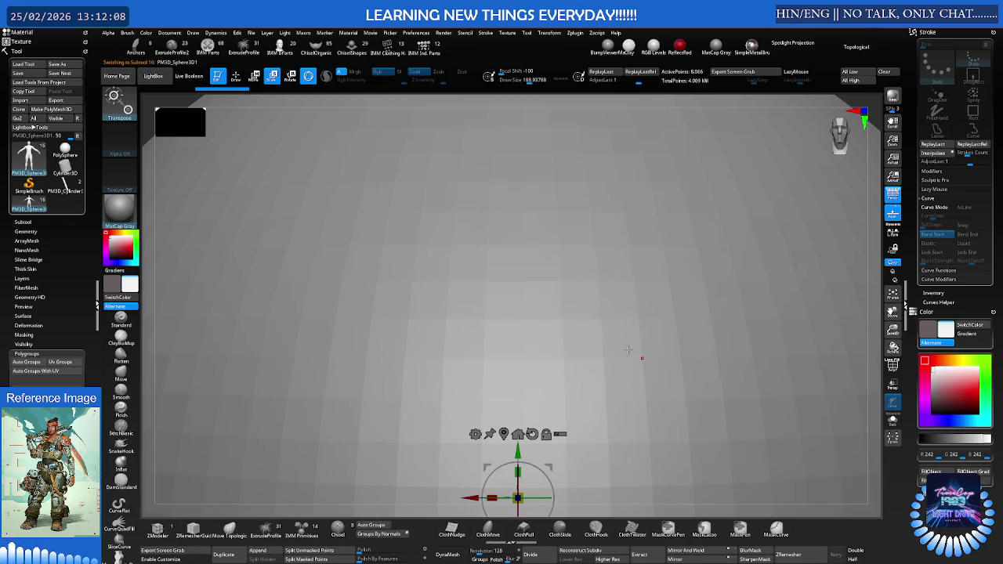
{"action": "key", "text": "f"}
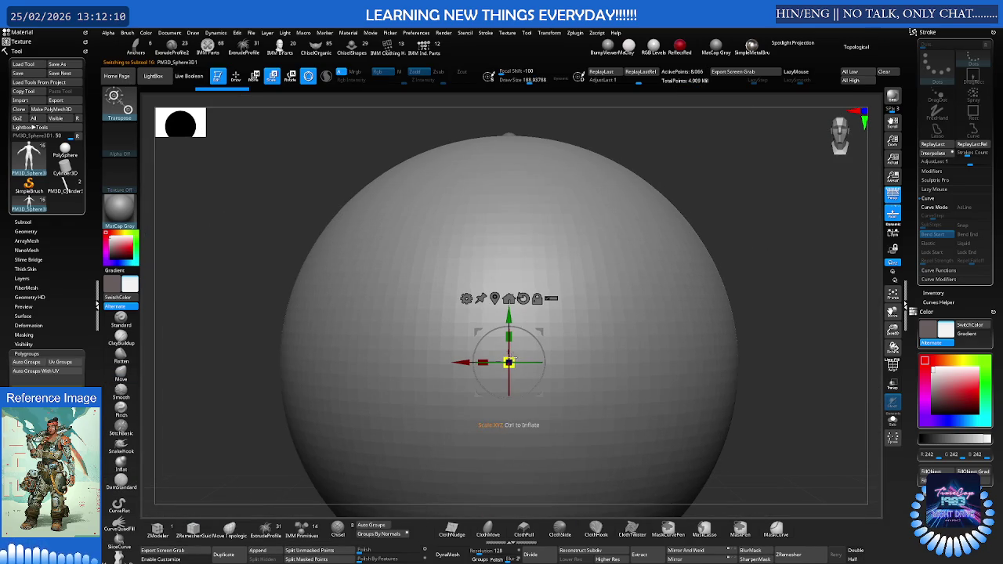
{"action": "left_click_drag", "start_coordinate": [510, 363], "coordinate": [320, 426]}
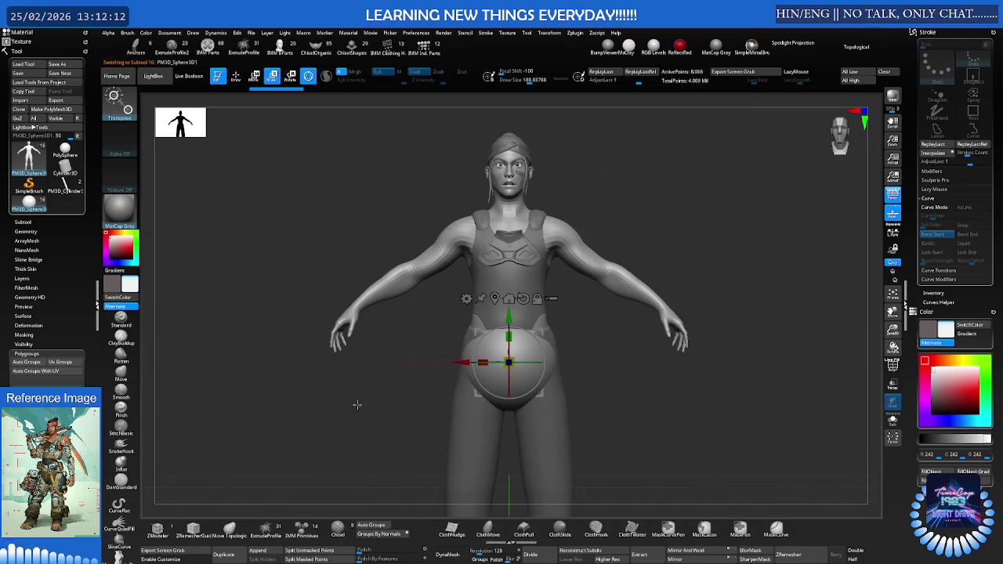
{"action": "left_click_drag", "start_coordinate": [510, 363], "coordinate": [587, 209]}
- Fine-tune the shoulder sphere's size and height, then view it from the side
{"action": "scroll", "coordinate": [588, 209], "scroll_direction": "up", "scroll_amount": 3}
{"action": "scroll", "coordinate": [551, 228], "scroll_direction": "up", "scroll_amount": 3}
{"action": "scroll", "coordinate": [551, 237], "scroll_direction": "down", "scroll_amount": 1}
{"action": "left_click_drag", "start_coordinate": [520, 235], "coordinate": [461, 247]}
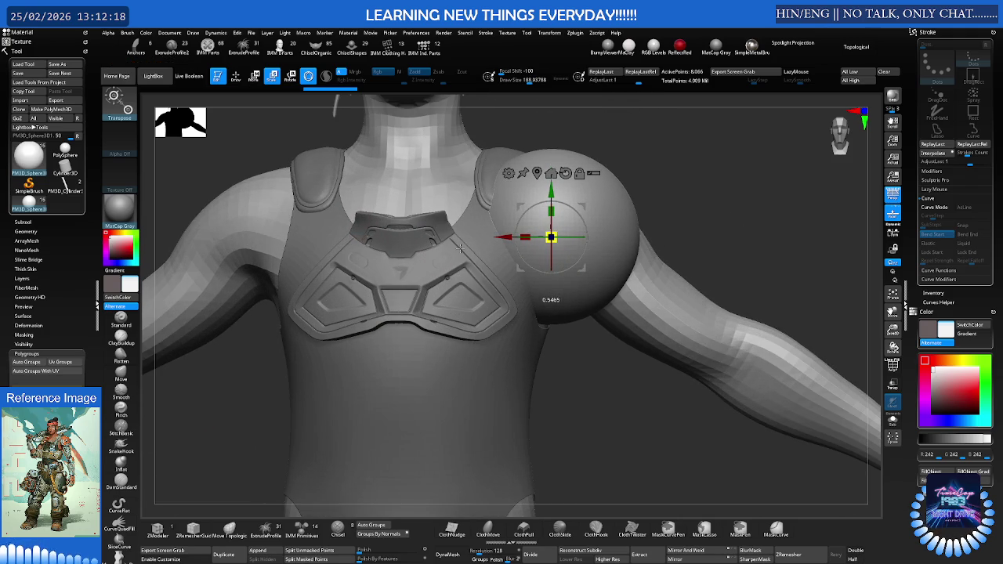
{"action": "left_click_drag", "start_coordinate": [582, 203], "coordinate": [601, 177]}
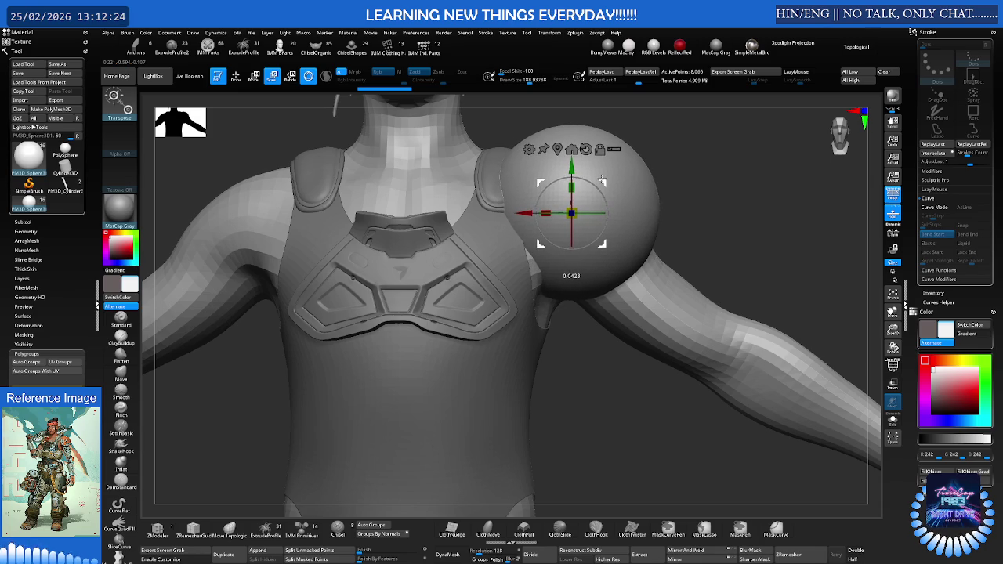
{"action": "left_click_drag", "start_coordinate": [601, 177], "coordinate": [600, 183]}
{"action": "mouse_move", "coordinate": [823, 181]}
{"action": "left_mouse_down"}
{"action": "mouse_move", "coordinate": [722, 174]}
{"action": "mouse_move", "coordinate": [684, 193]}
{"action": "left_mouse_up"}
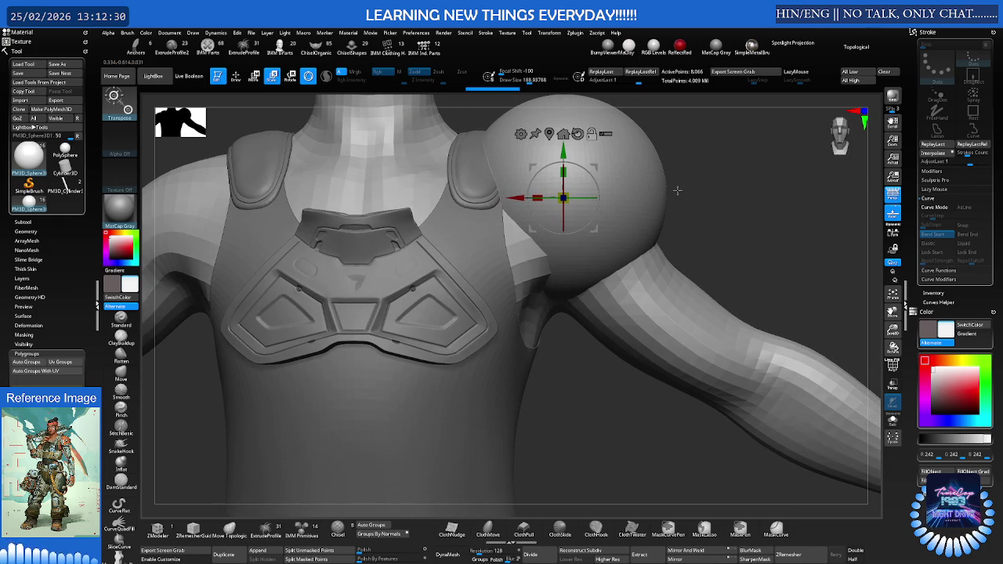
- Isolate the shoulder sphere with Solo and reframe it lower in the view
{"action": "key", "text": "q"}
{"action": "left_click", "coordinate": [672, 195], "text": "ctrl+shift"}
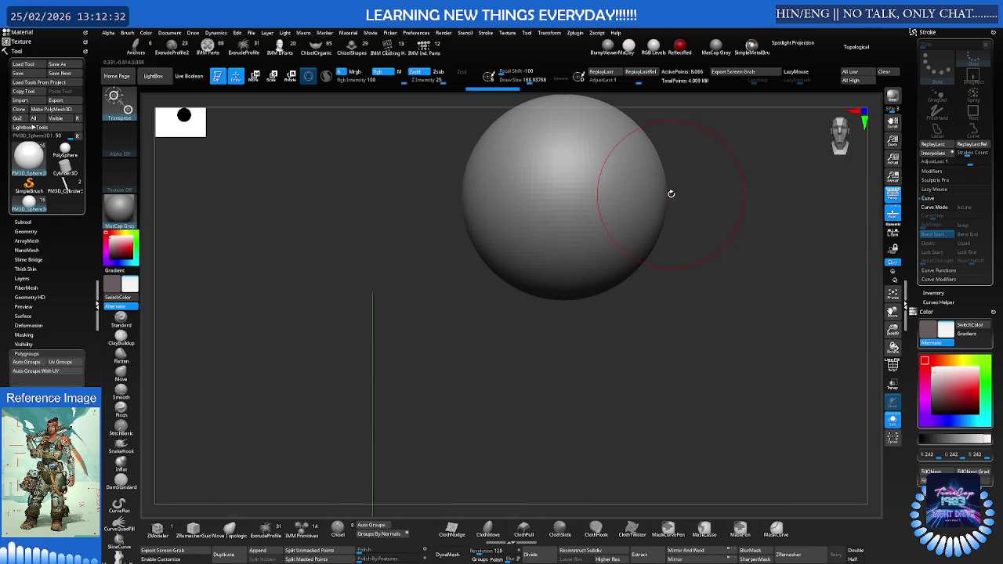
{"action": "left_click_drag", "start_coordinate": [666, 197], "coordinate": [627, 217]}
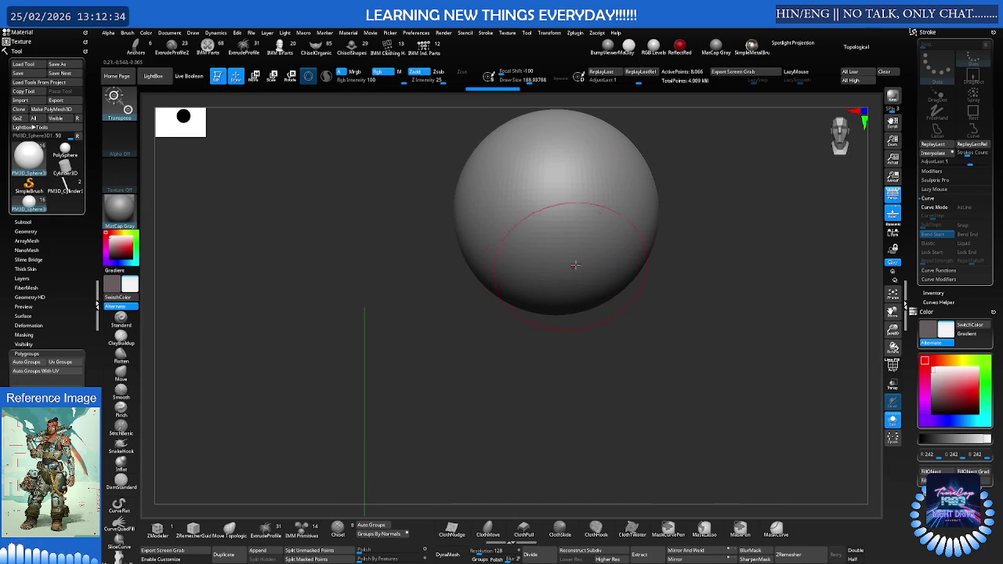
- Select the KnifeCurve brush, show the full character again, and slice the sphere into a dome
{"action": "key", "text": "b"}
{"action": "key", "text": "k"}
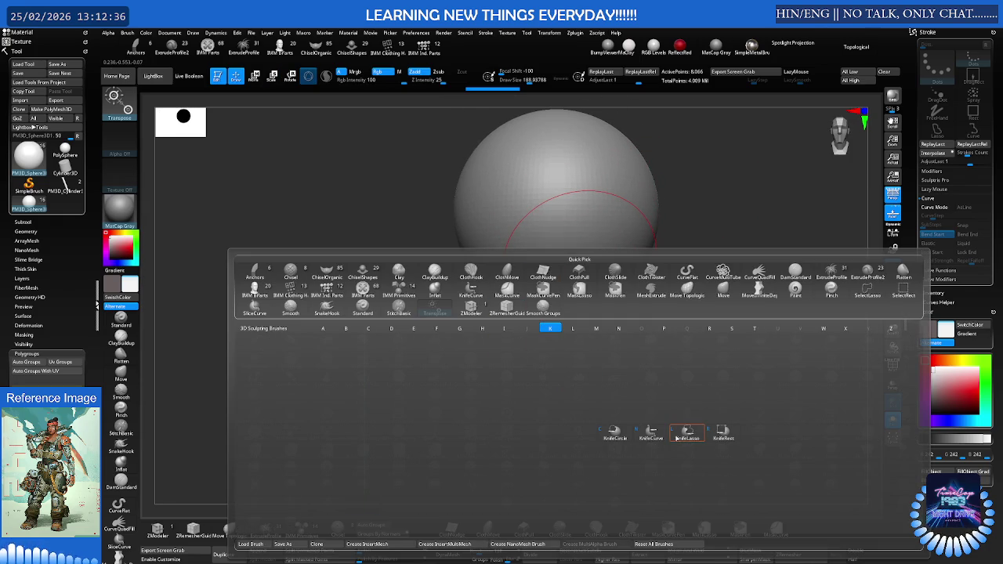
{"action": "mouse_move", "coordinate": [651, 434]}
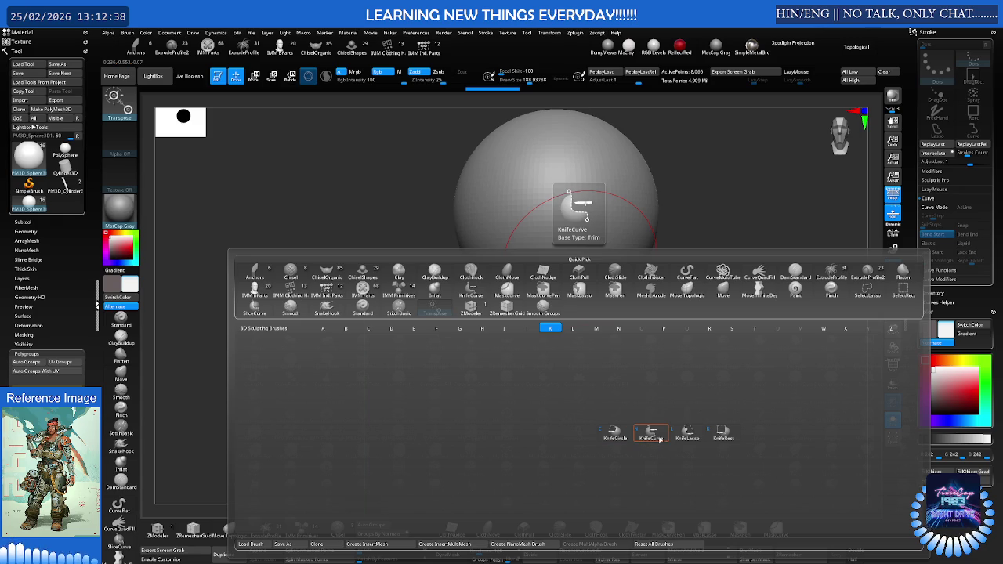
{"action": "left_click", "coordinate": [653, 435]}
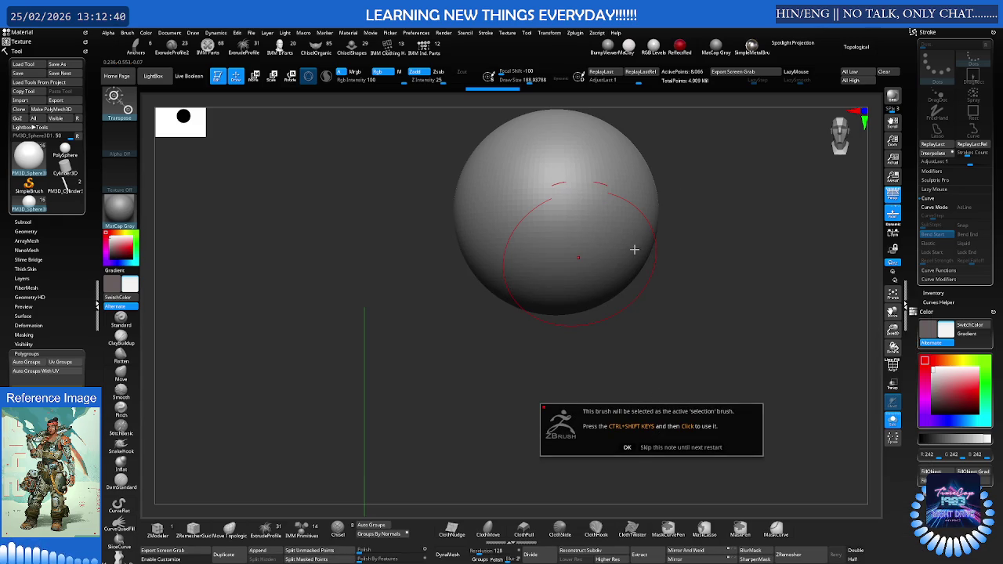
{"action": "left_click", "coordinate": [627, 447]}
{"action": "left_click", "coordinate": [661, 222], "text": "ctrl+shift"}
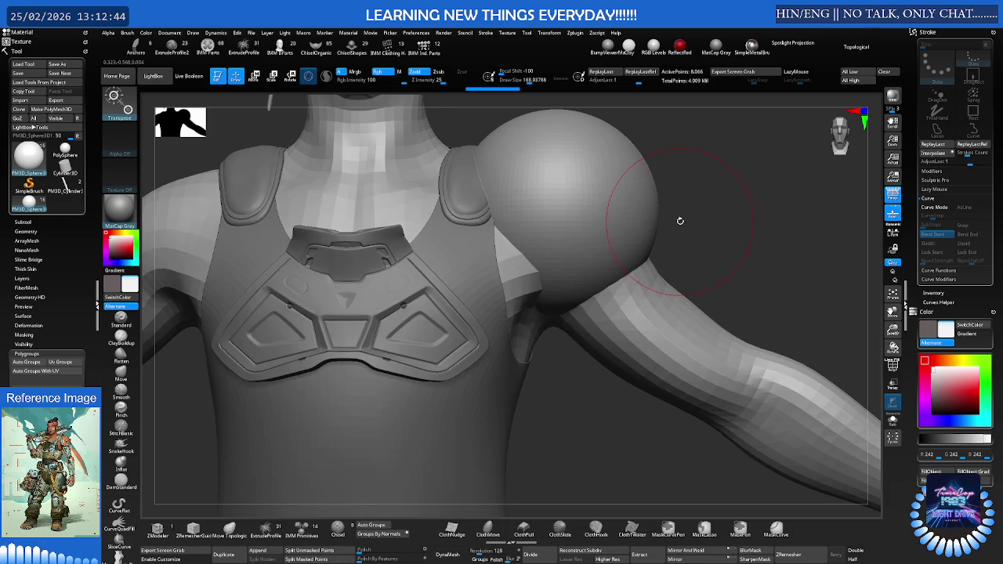
{"action": "left_click_drag", "start_coordinate": [686, 211], "coordinate": [514, 333], "text": "ctrl+shift"}
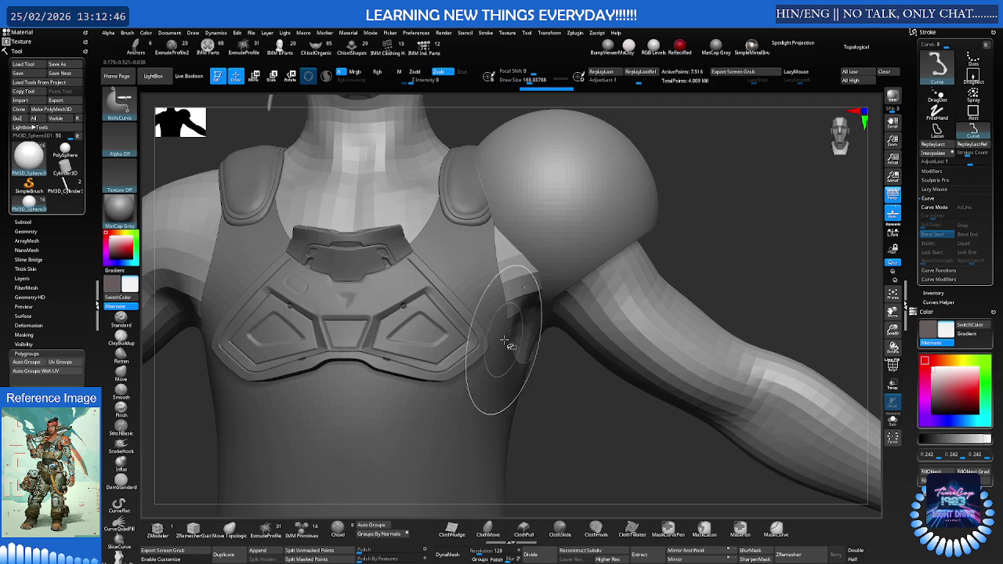
- Return to the Move gizmo and isolate the shoulder sphere by hiding the body
{"action": "key", "text": "w"}
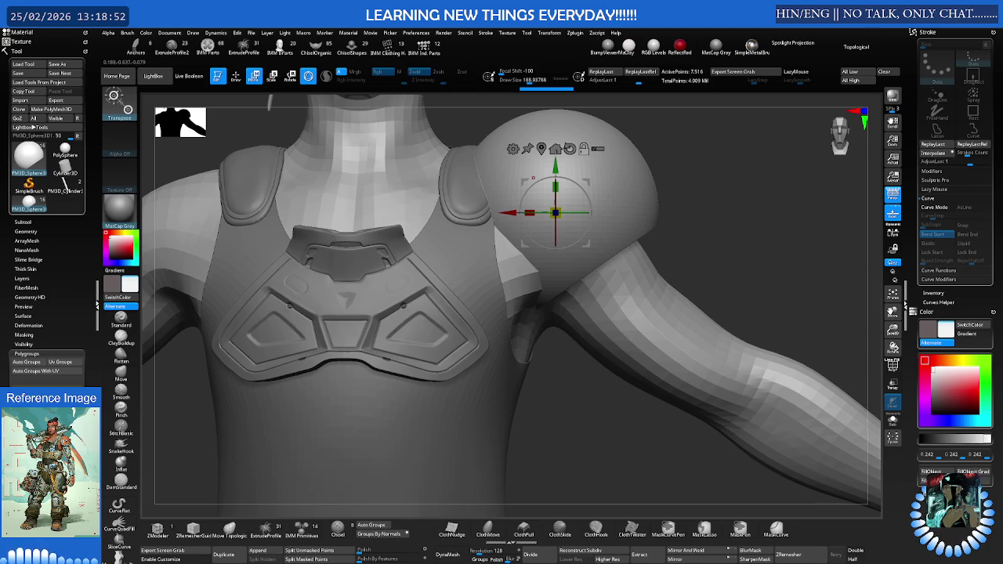
{"action": "left_click", "coordinate": [636, 201], "text": "ctrl+shift"}
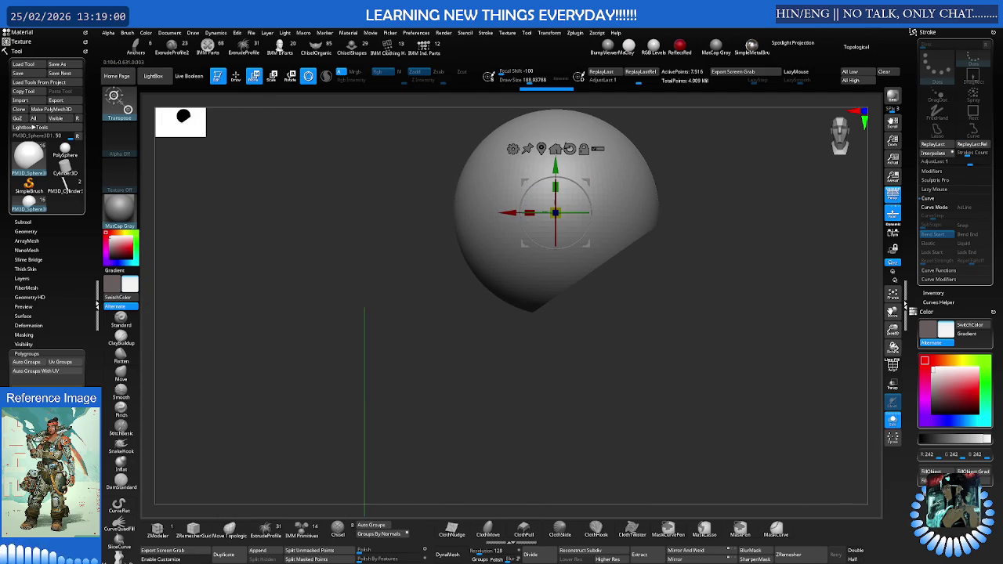
- Slice off the bottom of the shoulder sphere with an angled KnifeCurve cut
{"action": "key", "text": "q"}
{"action": "mouse_move", "coordinate": [485, 116]}
{"action": "left_mouse_down", "text": "ctrl+shift"}
{"action": "mouse_move", "coordinate": [463, 291]}
{"action": "mouse_move", "coordinate": [481, 122]}
{"action": "left_mouse_up", "text": "ctrl+shift"}
{"action": "mouse_move", "coordinate": [606, 280]}
{"action": "left_mouse_down", "text": "ctrl+shift"}
{"action": "mouse_move", "coordinate": [514, 309]}
{"action": "mouse_move", "coordinate": [504, 302]}
{"action": "left_mouse_up", "text": "ctrl+shift"}
{"action": "mouse_move", "coordinate": [570, 306]}
{"action": "left_mouse_down", "text": "ctrl+shift"}
{"action": "mouse_move", "coordinate": [458, 192]}
{"action": "mouse_move", "coordinate": [502, 224]}
{"action": "mouse_move", "coordinate": [555, 183]}
{"action": "mouse_move", "coordinate": [544, 231]}
{"action": "left_mouse_up", "text": "ctrl+shift"}
{"action": "key", "text": "w"}
{"action": "key", "text": "q"}
{"action": "right_click_drag", "start_coordinate": [544, 230], "coordinate": [616, 231], "text": "ctrl"}
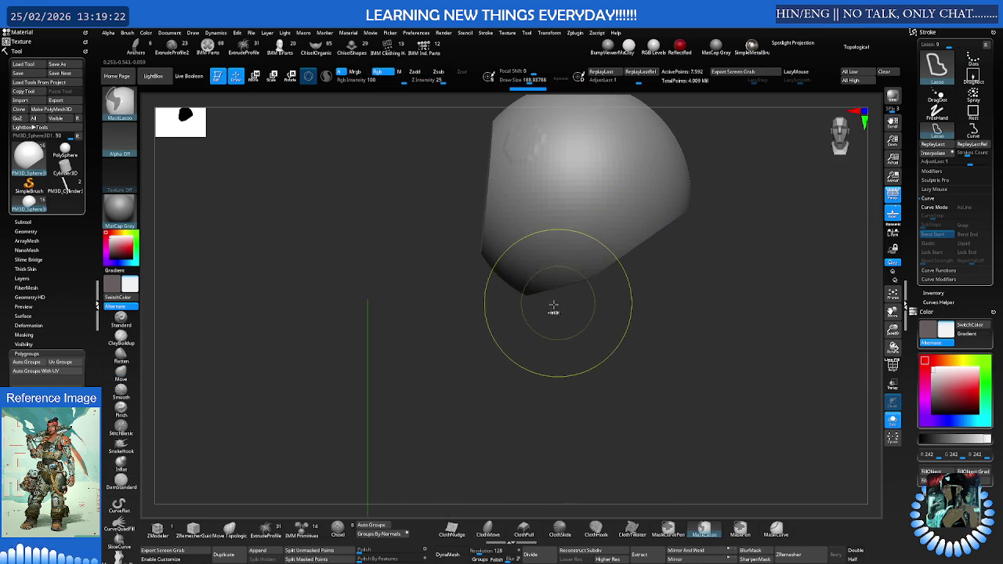
- Cut the sphere's inner side with a second slice, then unhide the whole body
{"action": "key", "text": "ctrl+shift"}
{"action": "left_click_drag", "start_coordinate": [537, 308], "coordinate": [471, 193], "text": "ctrl+shift"}
{"action": "mouse_move", "coordinate": [546, 206]}
{"action": "right_mouse_down"}
{"action": "mouse_move", "coordinate": [510, 202]}
{"action": "mouse_move", "coordinate": [559, 198]}
{"action": "right_mouse_up"}
{"action": "key", "text": "alt+shift+s"}
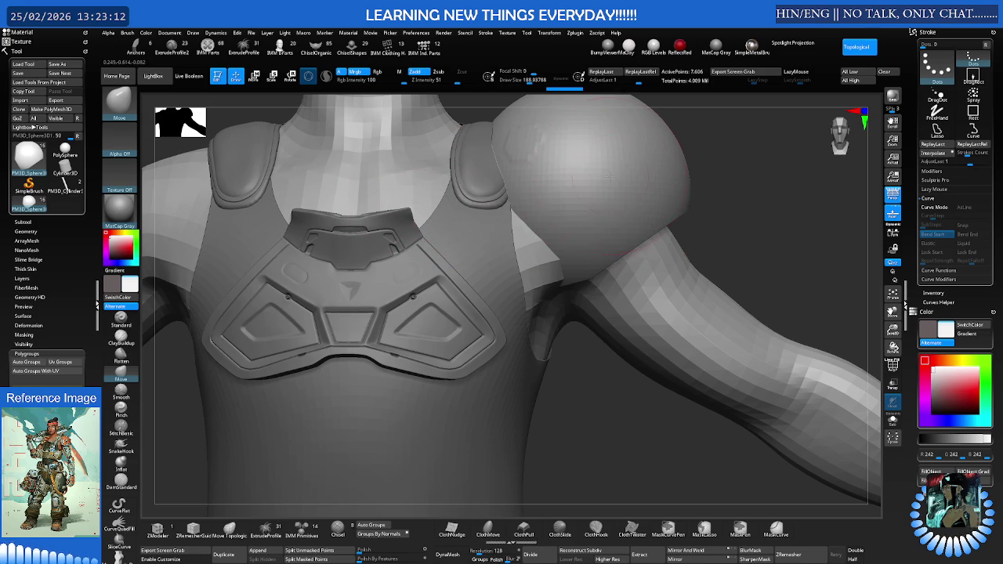
- Isolate the shoulder sphere, smooth its bumpy patch, and apply Polish by Features
{"action": "left_click", "coordinate": [584, 168], "text": "ctrl+shift"}
{"action": "right_click_drag", "start_coordinate": [584, 172], "coordinate": [564, 213]}
{"action": "left_click_drag", "start_coordinate": [563, 213], "coordinate": [546, 233], "text": "shift"}
{"action": "mouse_move", "coordinate": [548, 235]}
{"action": "right_mouse_down"}
{"action": "mouse_move", "coordinate": [538, 215]}
{"action": "mouse_move", "coordinate": [548, 230]}
{"action": "right_mouse_up"}
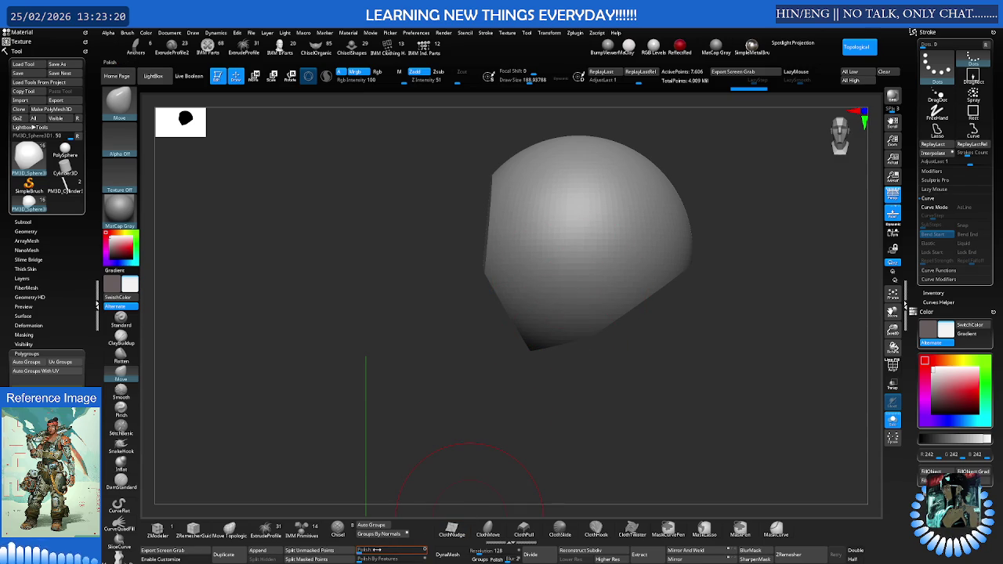
{"action": "left_click", "coordinate": [365, 551]}
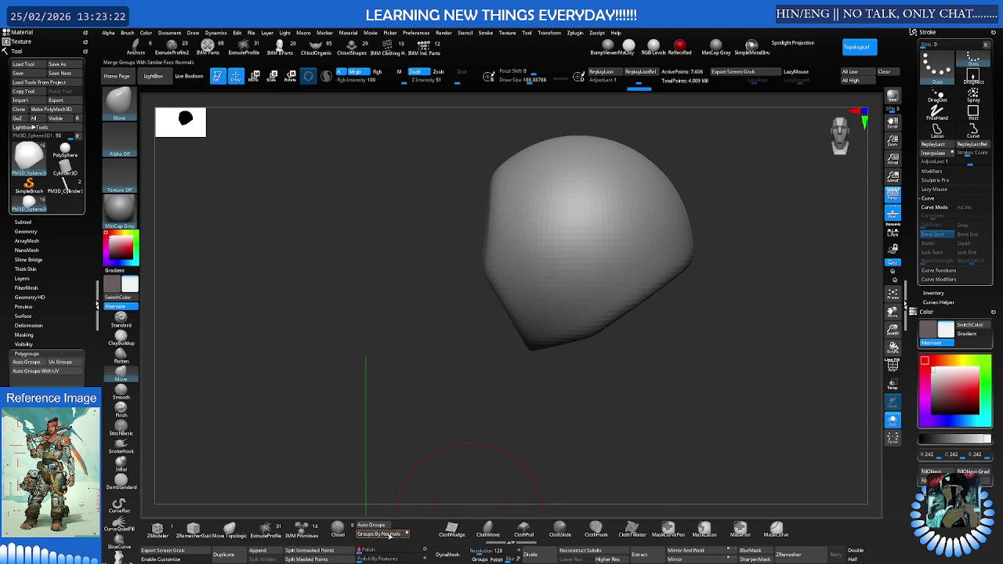
{"action": "mouse_move", "coordinate": [461, 464]}
{"action": "right_mouse_down"}
{"action": "mouse_move", "coordinate": [522, 370]}
{"action": "mouse_move", "coordinate": [520, 383]}
{"action": "mouse_move", "coordinate": [533, 392]}
{"action": "mouse_move", "coordinate": [528, 354]}
{"action": "mouse_move", "coordinate": [522, 365]}
{"action": "mouse_move", "coordinate": [562, 320]}
{"action": "mouse_move", "coordinate": [551, 352]}
{"action": "mouse_move", "coordinate": [549, 339]}
{"action": "mouse_move", "coordinate": [564, 343]}
{"action": "mouse_move", "coordinate": [541, 333]}
{"action": "mouse_move", "coordinate": [555, 344]}
{"action": "right_mouse_up"}
{"action": "key", "text": "ctrl"}
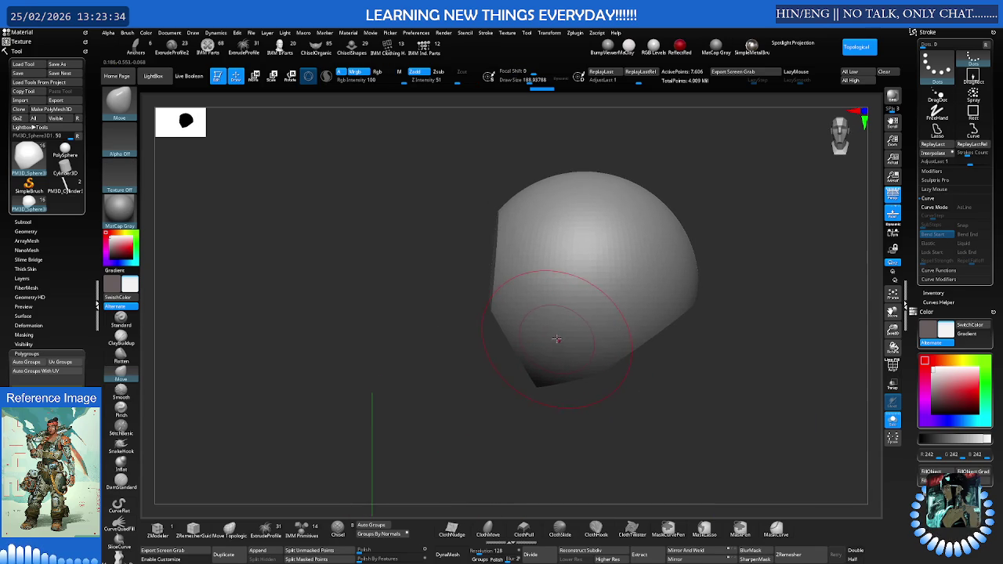
- Add a deformer cage to the sphere and bulge its right side outward
{"action": "key", "text": "r"}
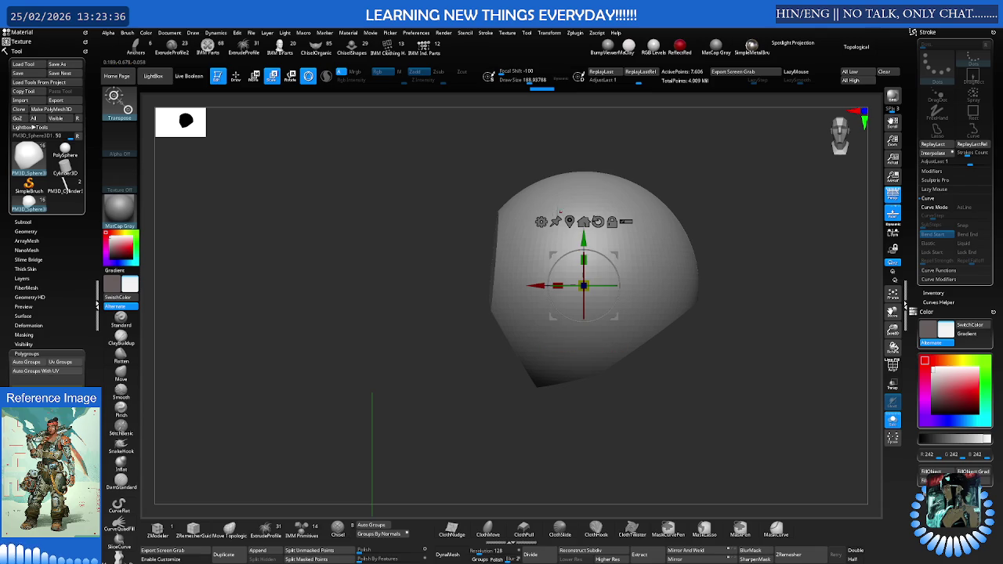
{"action": "left_click", "coordinate": [541, 222]}
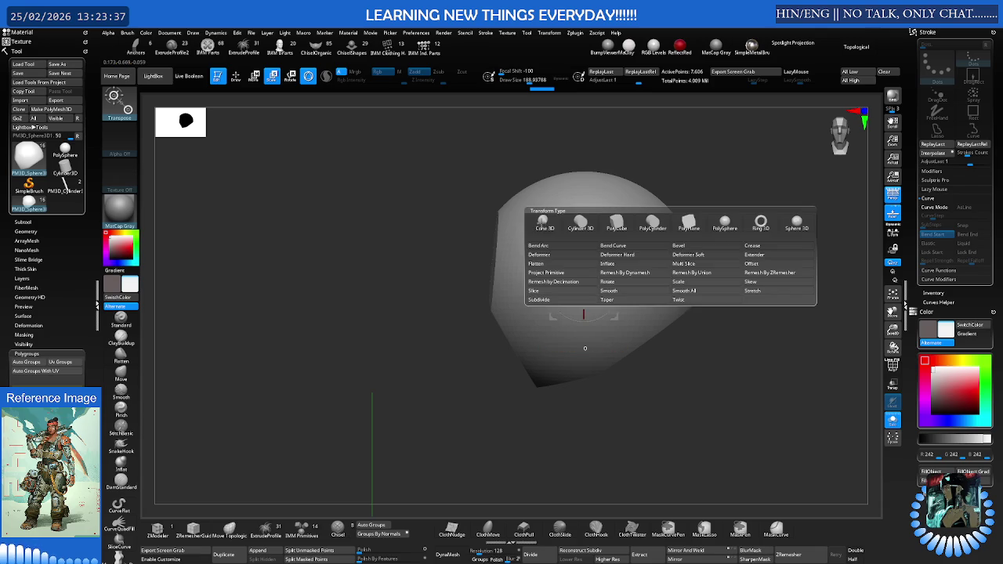
{"action": "left_click", "coordinate": [581, 257]}
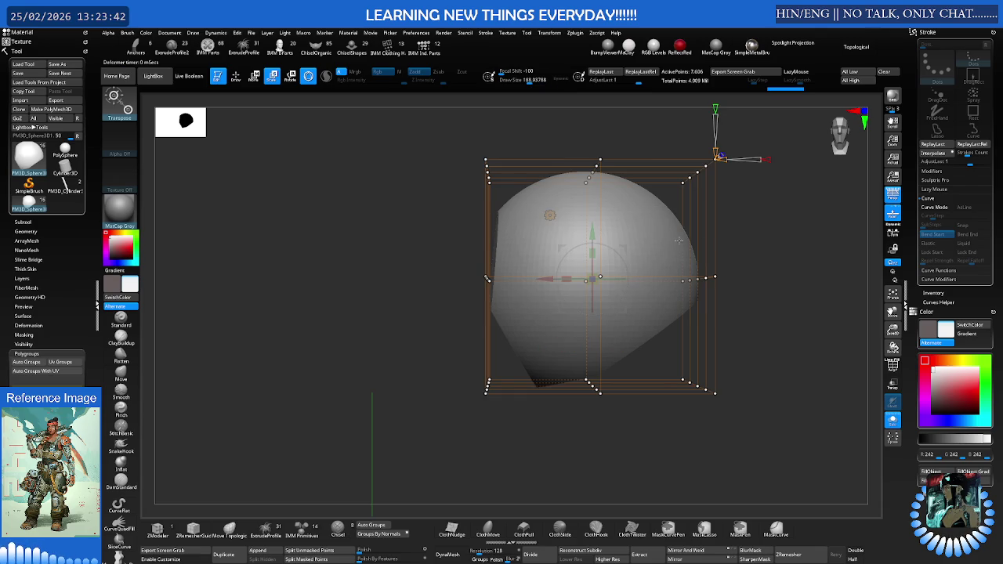
{"action": "left_click_drag", "start_coordinate": [766, 253], "coordinate": [766, 295], "text": "ctrl"}
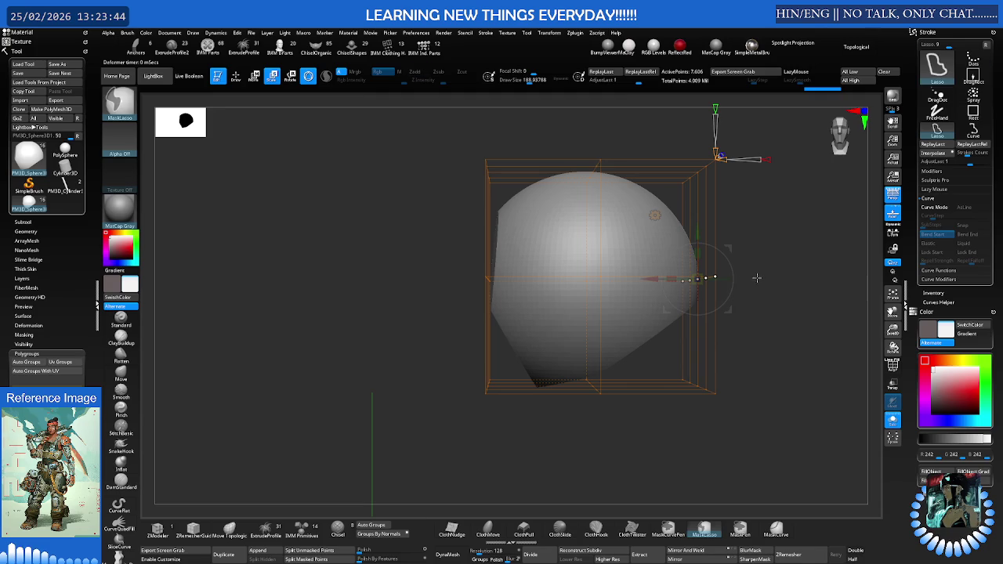
{"action": "left_click", "coordinate": [697, 278]}
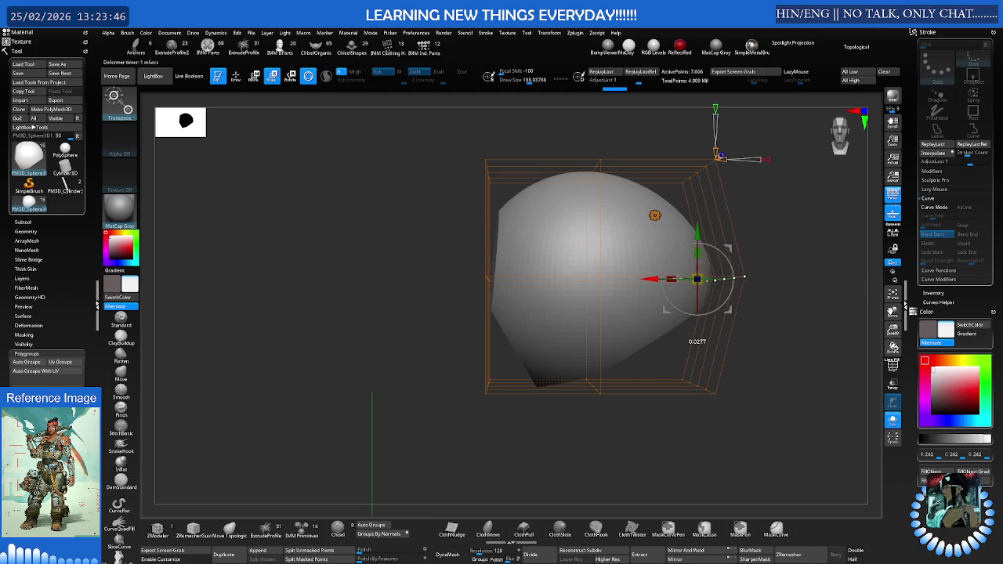
{"action": "left_click_drag", "start_coordinate": [733, 278], "coordinate": [764, 278]}
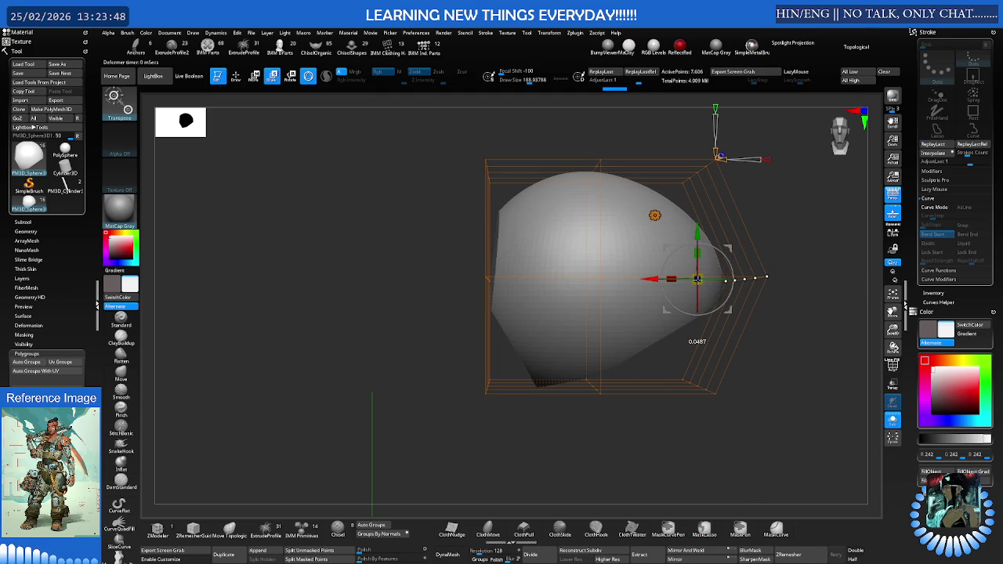
{"action": "left_click_drag", "start_coordinate": [779, 162], "coordinate": [577, 230], "text": "alt"}
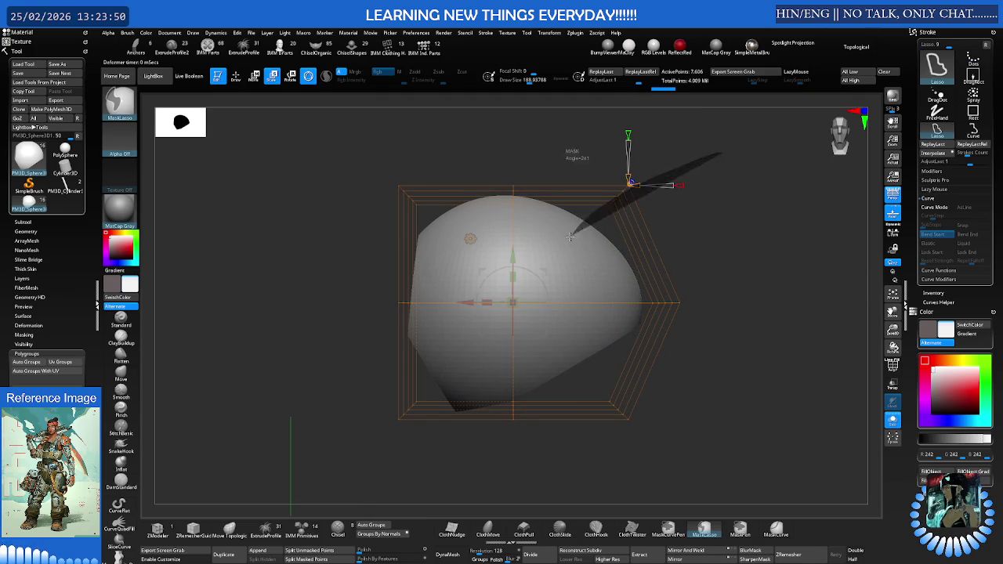
{"action": "left_click_drag", "start_coordinate": [732, 149], "coordinate": [570, 234], "text": "ctrl"}
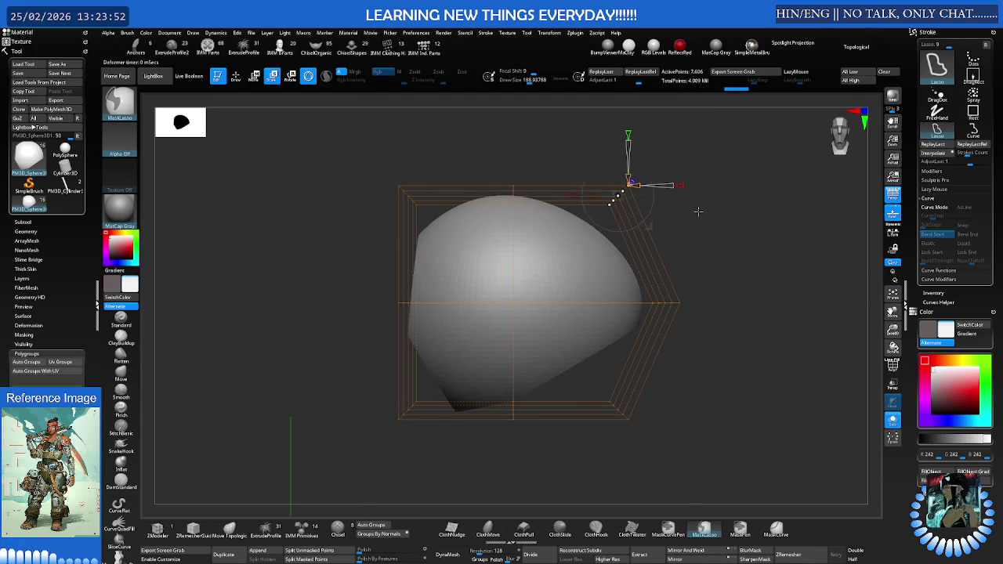
- Pull the cage's upper right corner for an asymmetric shell, then show its polygroup wireframe
{"action": "key", "text": "w"}
{"action": "left_click_drag", "start_coordinate": [599, 193], "coordinate": [581, 193]}
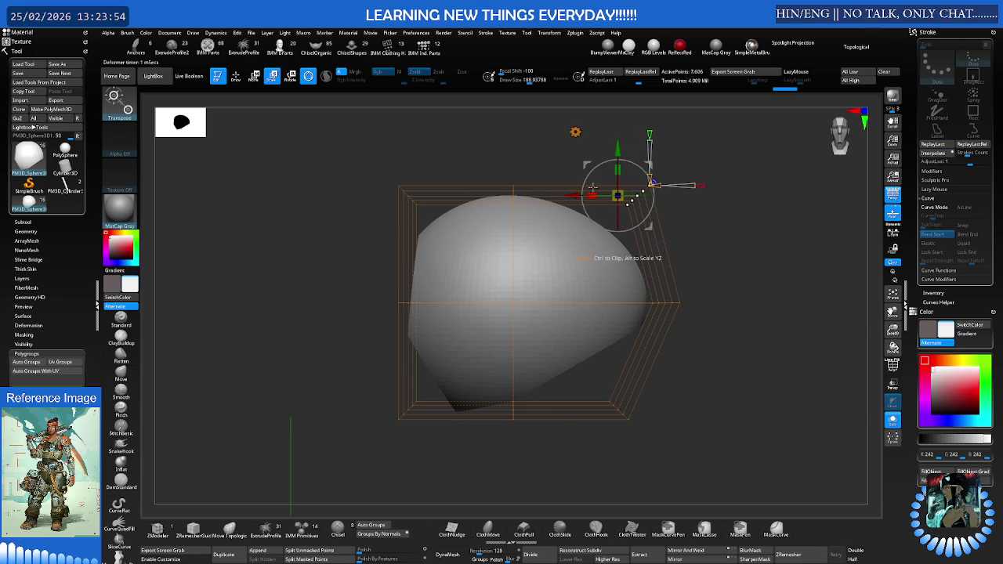
{"action": "left_click_drag", "start_coordinate": [620, 158], "coordinate": [644, 167]}
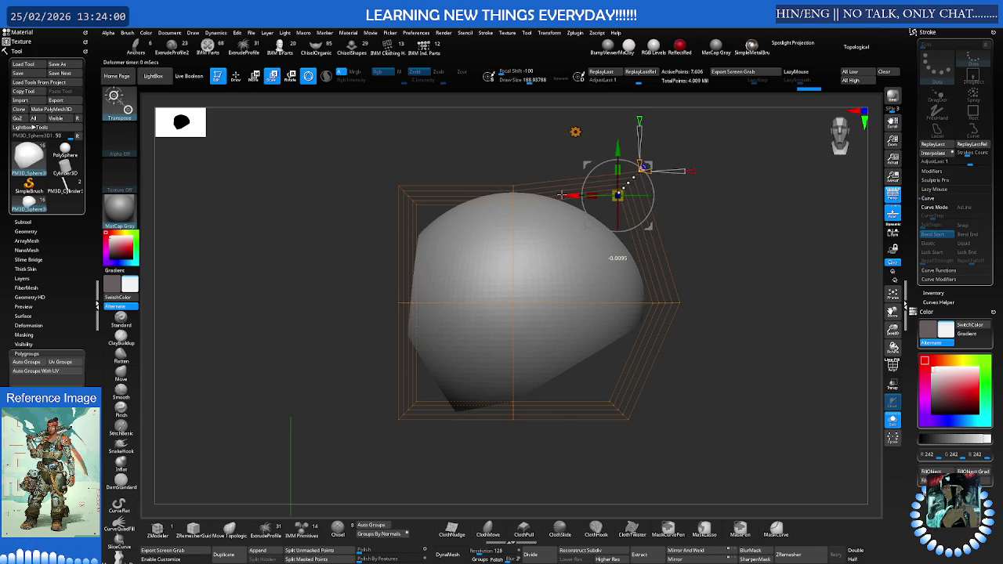
{"action": "mouse_move", "coordinate": [688, 208]}
{"action": "left_mouse_down"}
{"action": "mouse_move", "coordinate": [651, 212]}
{"action": "mouse_move", "coordinate": [667, 207]}
{"action": "left_mouse_up"}
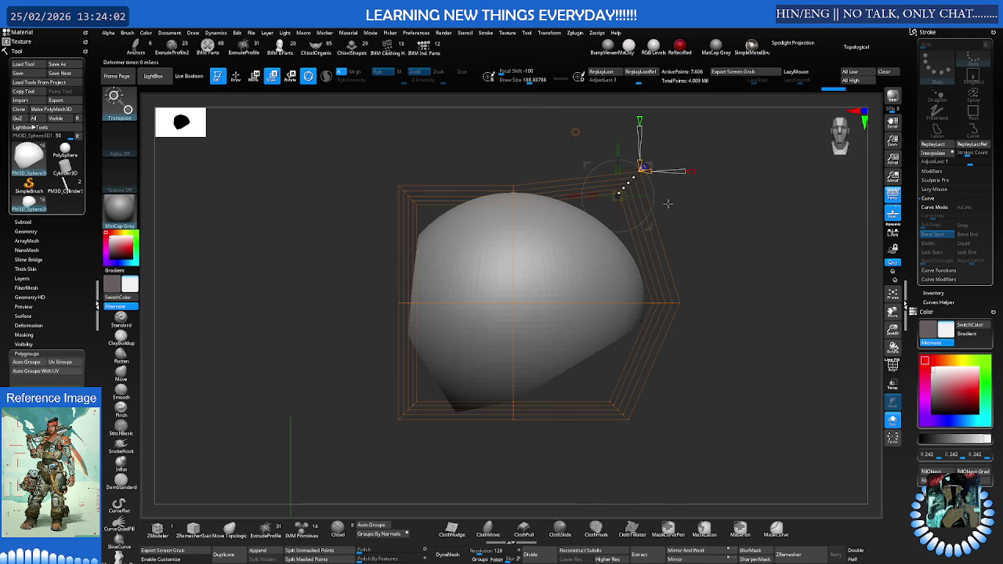
{"action": "left_click_drag", "start_coordinate": [660, 250], "coordinate": [722, 268]}
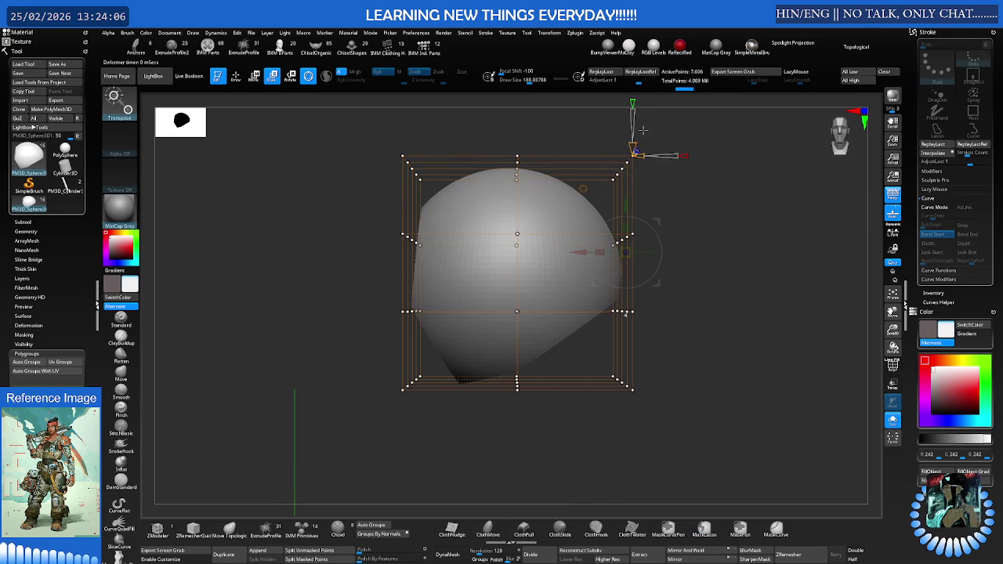
{"action": "mouse_move", "coordinate": [651, 172]}
{"action": "left_mouse_down"}
{"action": "mouse_move", "coordinate": [653, 194]}
{"action": "mouse_move", "coordinate": [634, 157]}
{"action": "left_mouse_up"}
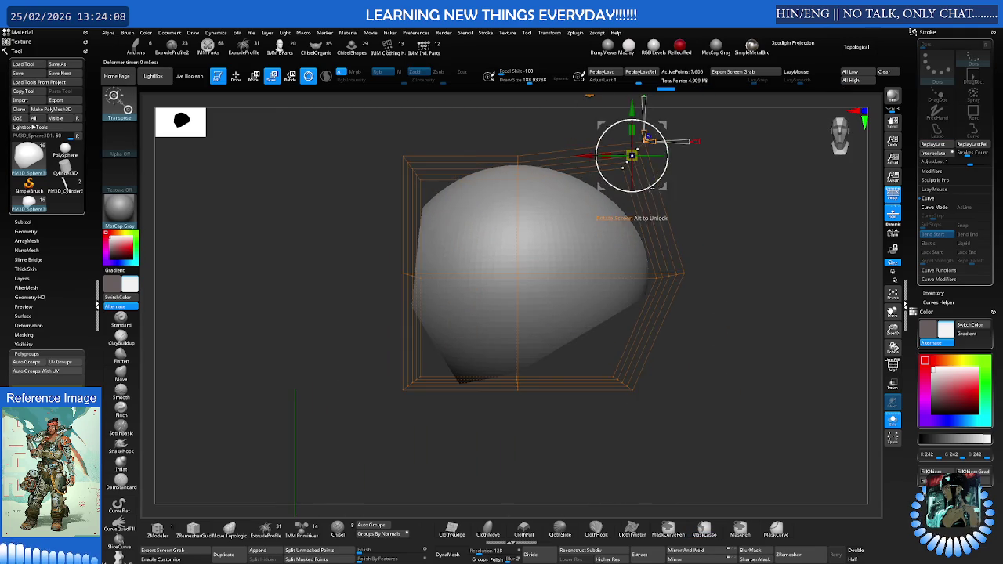
{"action": "key", "text": "q"}
{"action": "mouse_move", "coordinate": [661, 293]}
{"action": "left_mouse_down"}
{"action": "mouse_move", "coordinate": [650, 226]}
{"action": "mouse_move", "coordinate": [622, 212]}
{"action": "mouse_move", "coordinate": [609, 239]}
{"action": "left_mouse_up"}
{"action": "key", "text": "shift+f"}
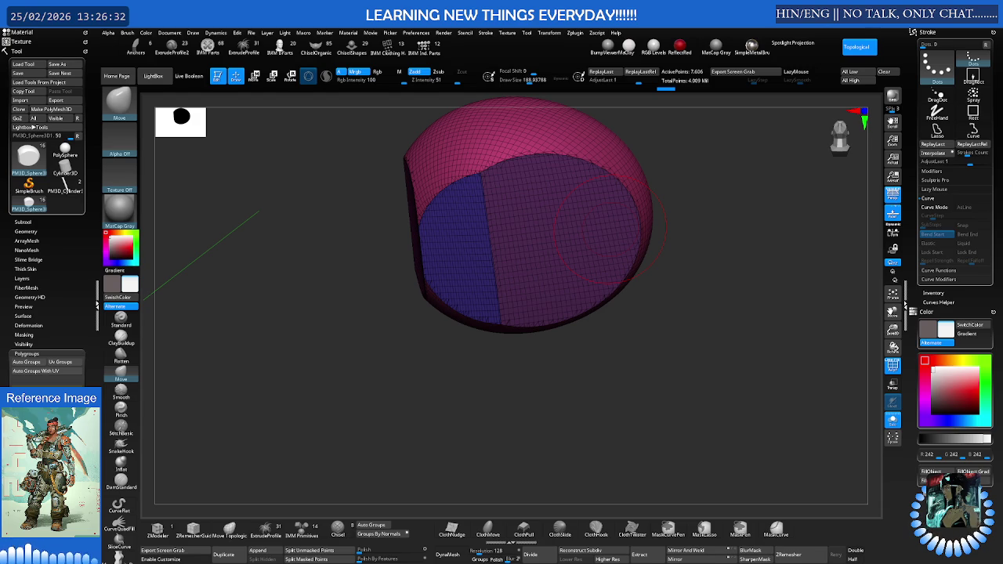
- Remesh the shell with clean topology and display its wireframe and polygroups
{"action": "mouse_move", "coordinate": [601, 236]}
{"action": "left_mouse_down"}
{"action": "mouse_move", "coordinate": [622, 273]}
{"action": "mouse_move", "coordinate": [551, 254]}
{"action": "mouse_move", "coordinate": [649, 400]}
{"action": "left_mouse_up"}
{"action": "key", "text": "ctrl"}
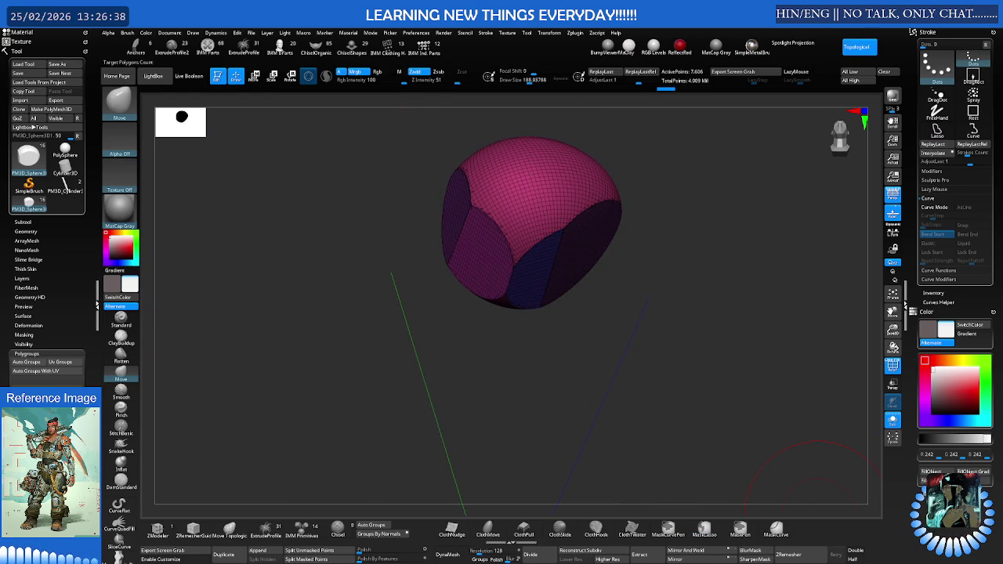
{"action": "left_click", "coordinate": [817, 551]}
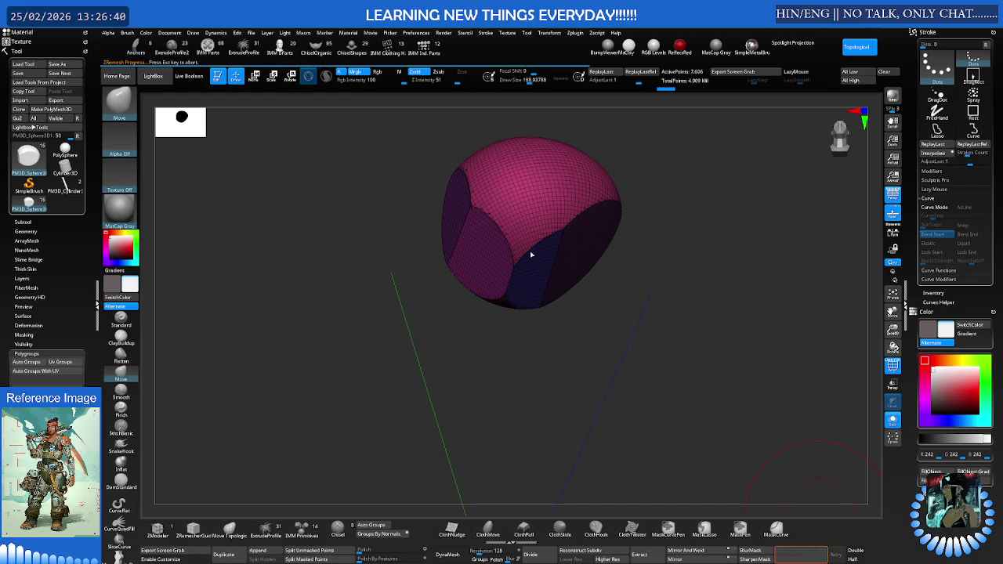
{"action": "mouse_move", "coordinate": [557, 272]}
{"action": "left_mouse_down"}
{"action": "mouse_move", "coordinate": [518, 215]}
{"action": "mouse_move", "coordinate": [591, 277]}
{"action": "left_mouse_up"}
{"action": "key", "text": "ctrl"}
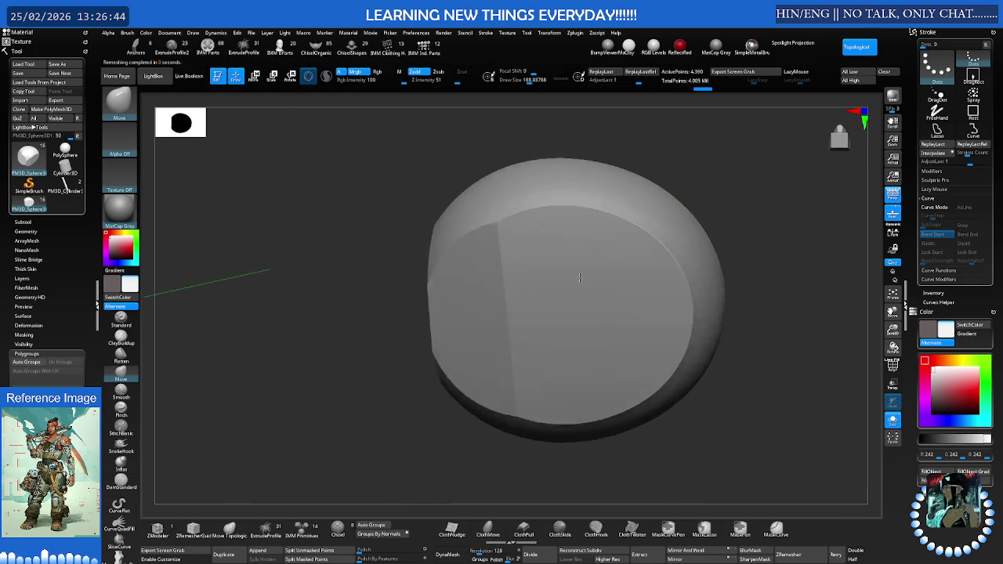
{"action": "key", "text": "shift+f"}
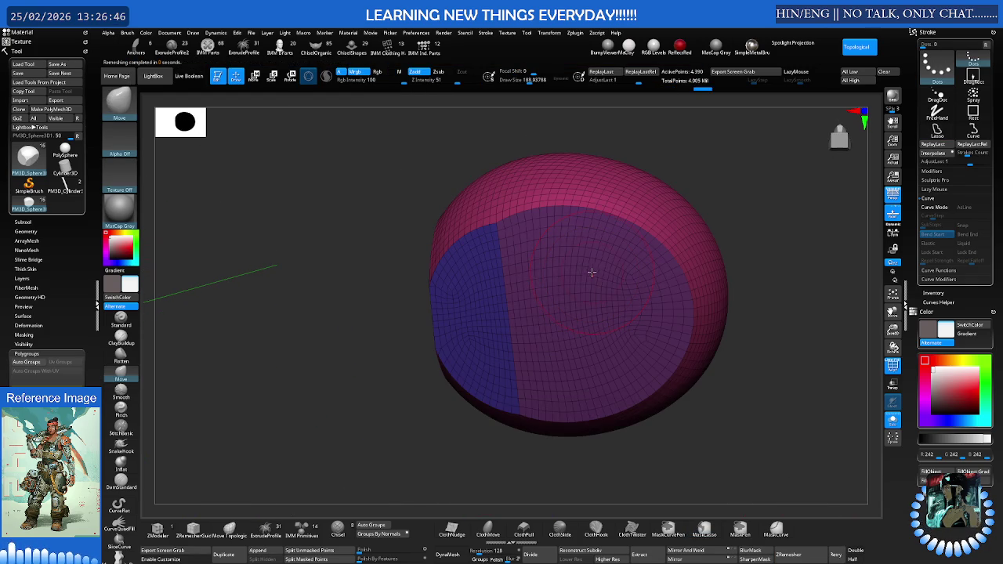
- Smooth and push the shell's surface into shape, then reduce the brush size to about 194
{"action": "right_click_drag", "start_coordinate": [638, 281], "coordinate": [640, 278]}
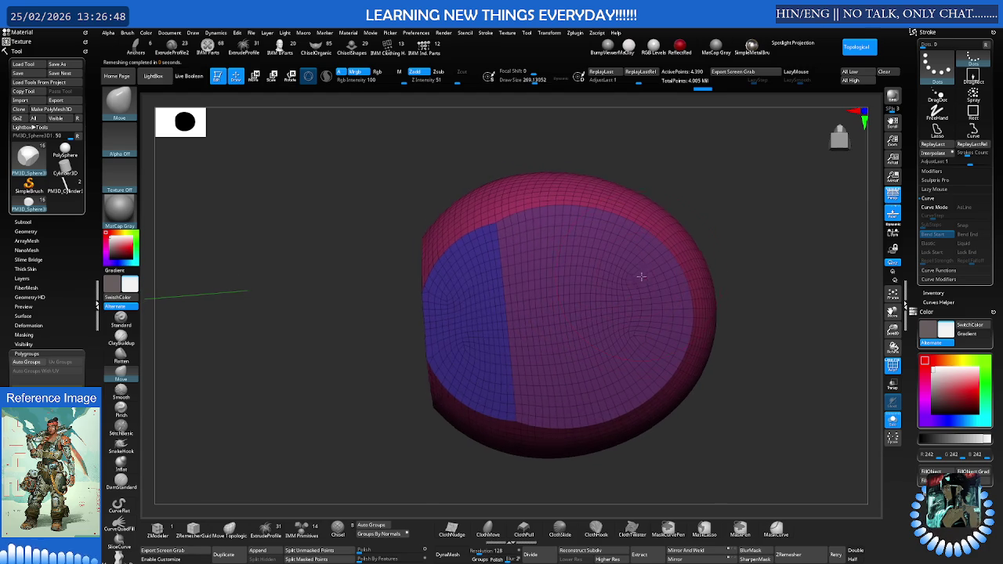
{"action": "left_click_drag", "start_coordinate": [652, 296], "coordinate": [656, 335]}
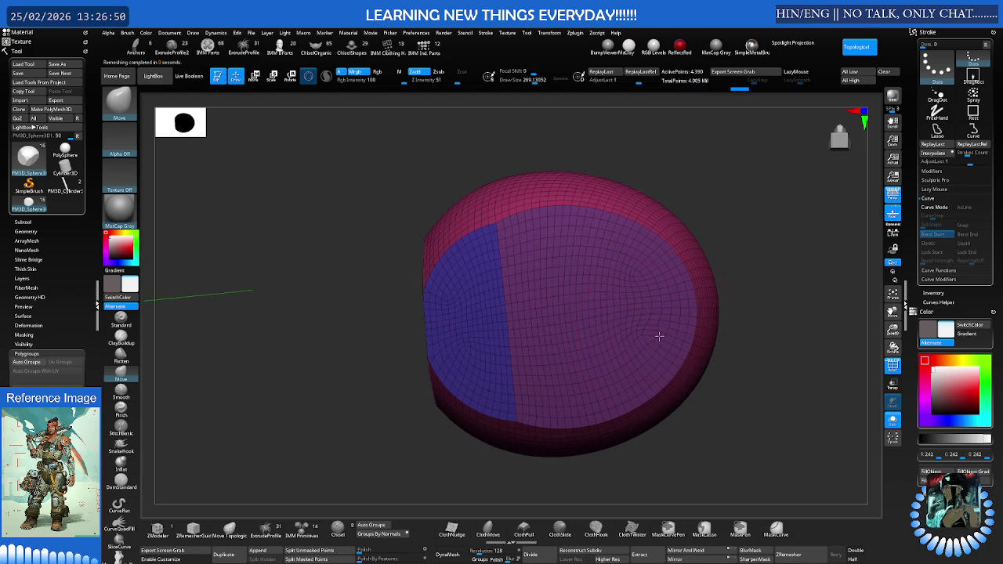
{"action": "mouse_move", "coordinate": [643, 369]}
{"action": "left_mouse_down"}
{"action": "mouse_move", "coordinate": [656, 291]}
{"action": "mouse_move", "coordinate": [619, 248]}
{"action": "mouse_move", "coordinate": [663, 291]}
{"action": "mouse_move", "coordinate": [642, 376]}
{"action": "mouse_move", "coordinate": [661, 341]}
{"action": "left_mouse_up"}
{"action": "left_click_drag", "start_coordinate": [654, 285], "coordinate": [676, 303]}
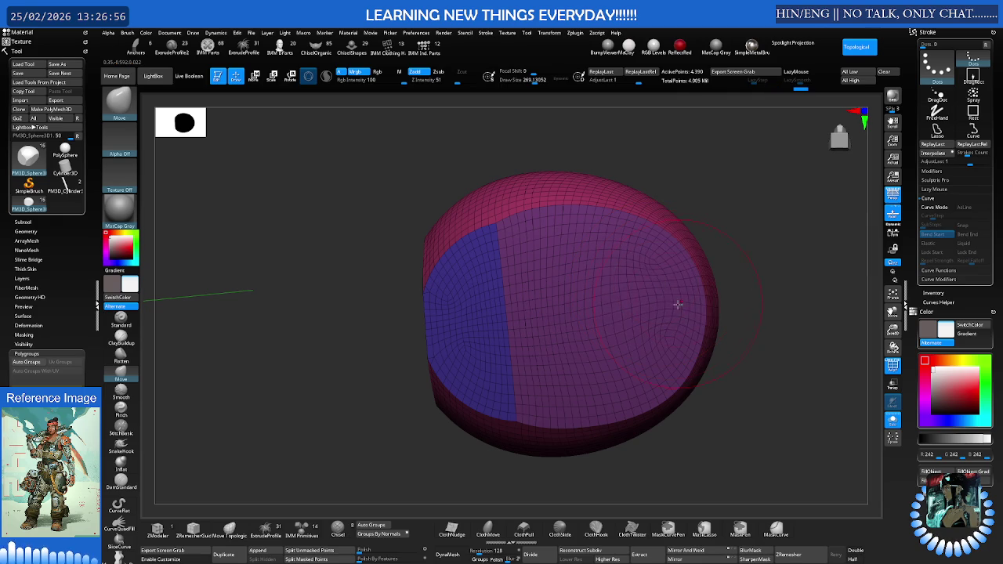
{"action": "left_click_drag", "start_coordinate": [638, 253], "coordinate": [609, 235]}
{"action": "key", "text": "ctrl+z"}
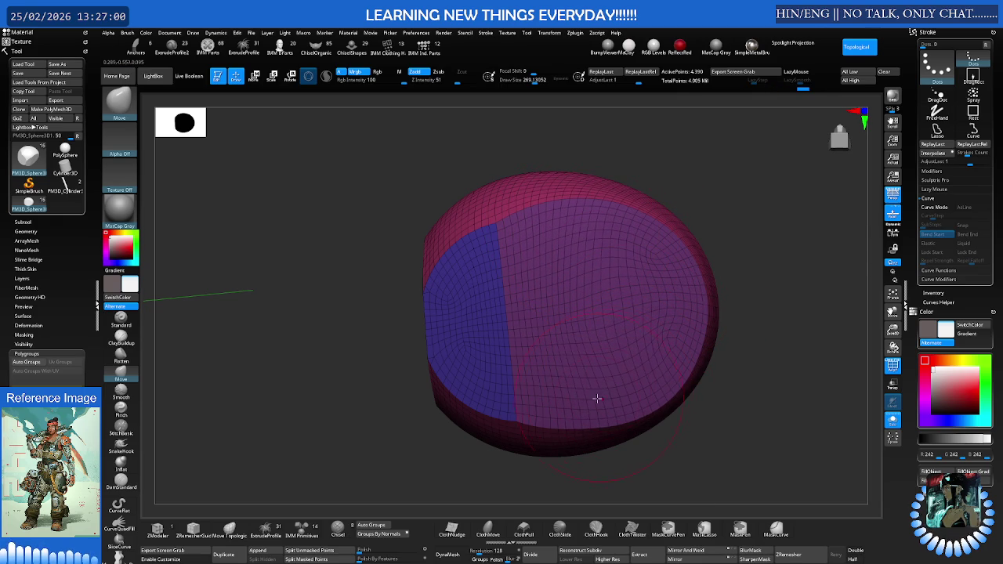
{"action": "left_click_drag", "start_coordinate": [628, 379], "coordinate": [572, 405]}
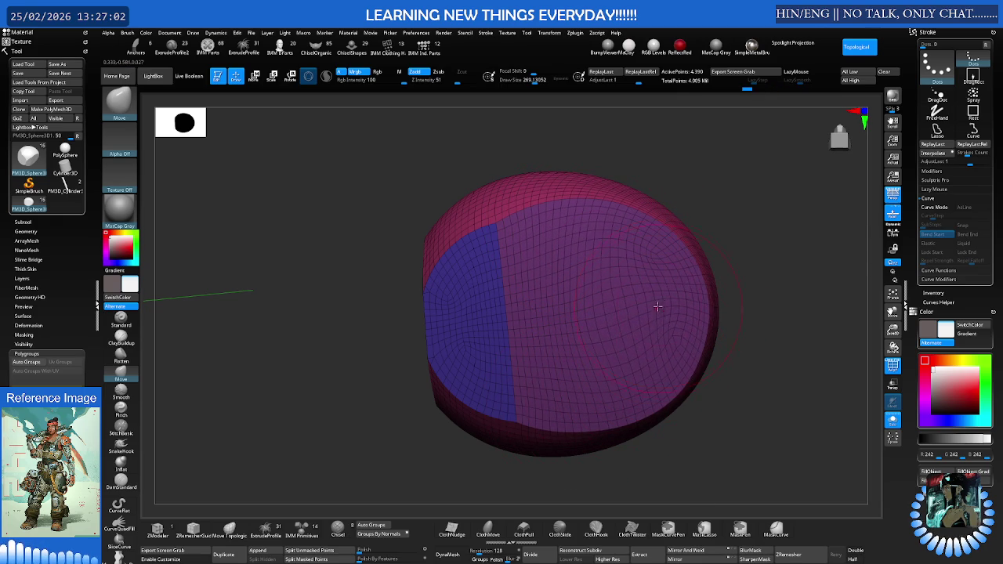
{"action": "mouse_move", "coordinate": [654, 274]}
{"action": "right_mouse_down"}
{"action": "mouse_move", "coordinate": [634, 277]}
{"action": "mouse_move", "coordinate": [633, 331]}
{"action": "mouse_move", "coordinate": [664, 303]}
{"action": "mouse_move", "coordinate": [630, 251]}
{"action": "mouse_move", "coordinate": [665, 220]}
{"action": "right_mouse_up"}
{"action": "key", "text": "s"}
{"action": "left_click", "coordinate": [642, 234]}
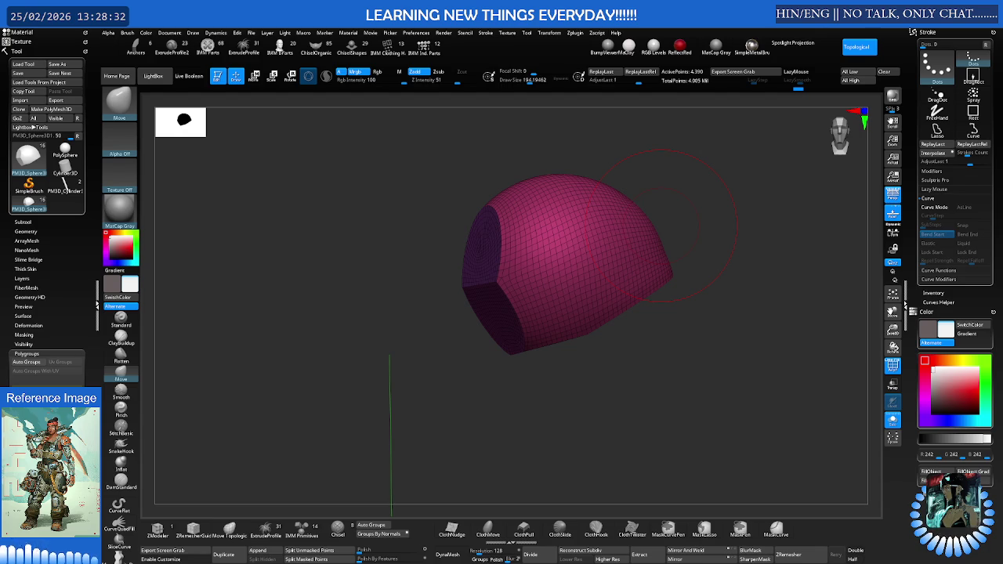
- Inspect the cap's underside, show the full character, and tilt the cap about 24 degrees
{"action": "mouse_move", "coordinate": [546, 243]}
{"action": "right_mouse_down"}
{"action": "mouse_move", "coordinate": [528, 237]}
{"action": "mouse_move", "coordinate": [550, 245]}
{"action": "mouse_move", "coordinate": [562, 231]}
{"action": "right_mouse_up"}
{"action": "mouse_move", "coordinate": [538, 227]}
{"action": "left_mouse_down"}
{"action": "mouse_move", "coordinate": [510, 251]}
{"action": "mouse_move", "coordinate": [520, 253]}
{"action": "left_mouse_up"}
{"action": "key", "text": "alt+s"}
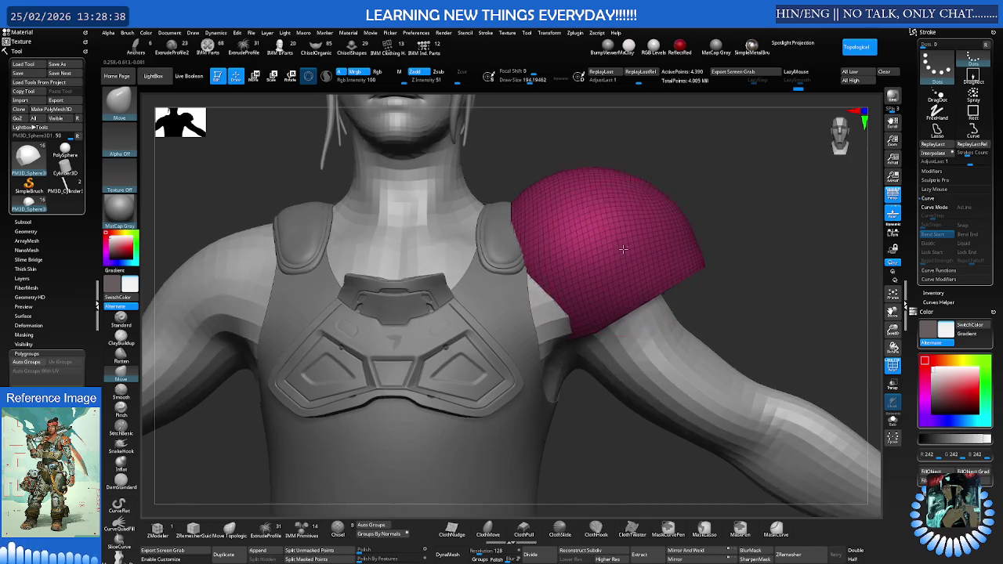
{"action": "key", "text": "e"}
{"action": "mouse_move", "coordinate": [621, 243]}
{"action": "left_mouse_down"}
{"action": "mouse_move", "coordinate": [642, 265]}
{"action": "mouse_move", "coordinate": [638, 256]}
{"action": "mouse_move", "coordinate": [676, 265]}
{"action": "left_mouse_up"}
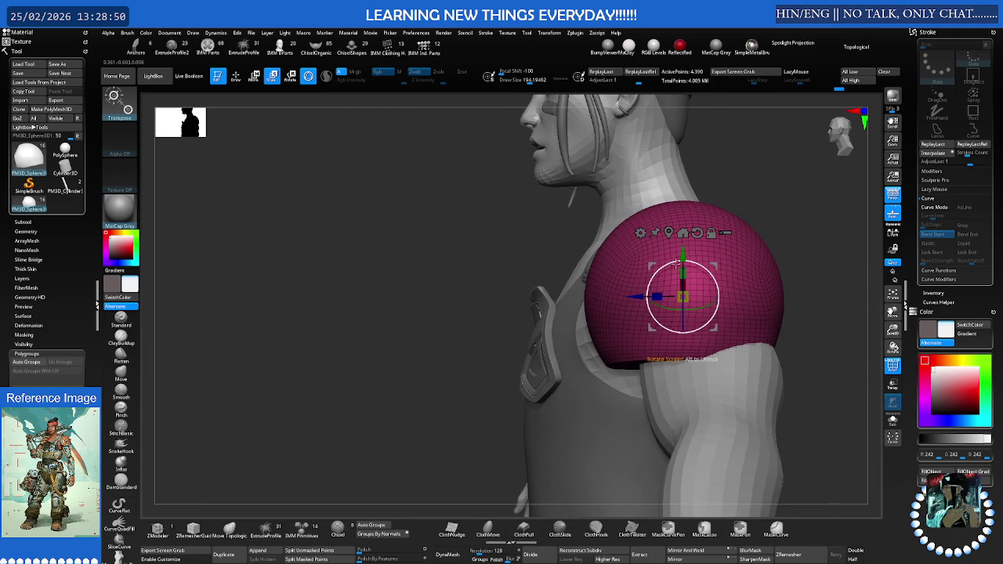
- Apply and remove a deformer cage on the cap twice
{"action": "left_click", "coordinate": [641, 233]}
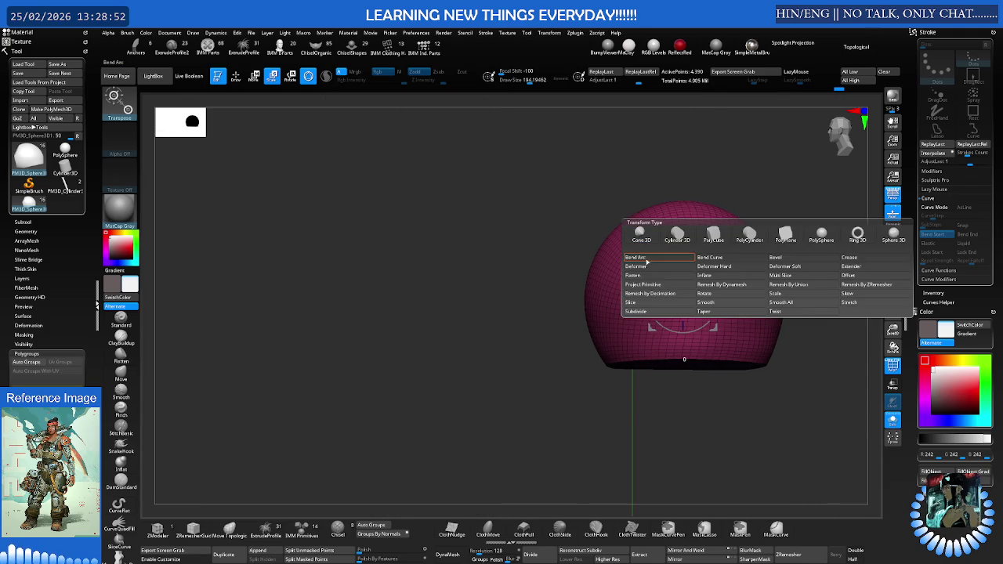
{"action": "left_click", "coordinate": [649, 268]}
{"action": "mouse_move", "coordinate": [667, 283]}
{"action": "left_mouse_down"}
{"action": "mouse_move", "coordinate": [698, 263]}
{"action": "mouse_move", "coordinate": [661, 265]}
{"action": "left_mouse_up"}
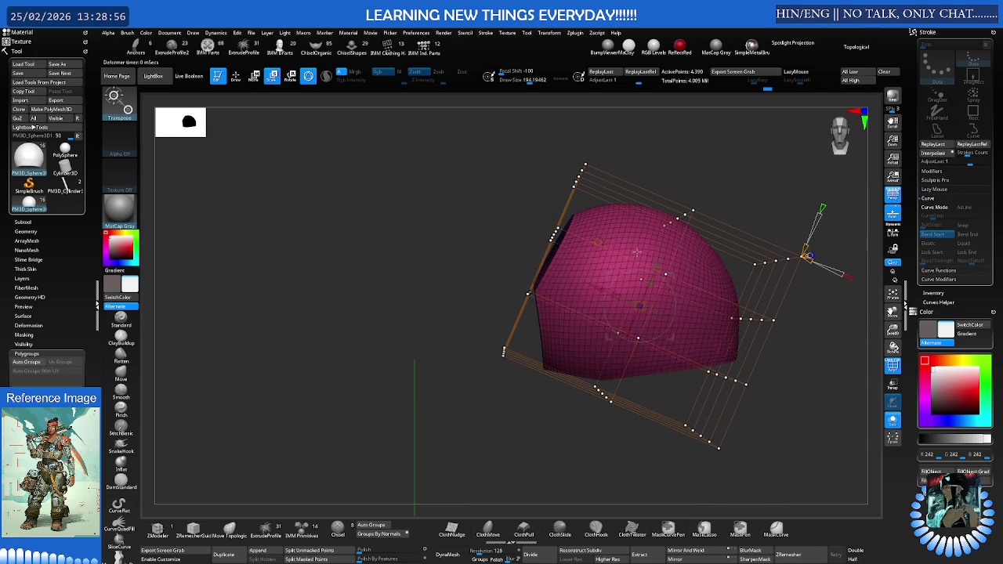
{"action": "left_click", "coordinate": [597, 242]}
{"action": "left_click", "coordinate": [654, 249]}
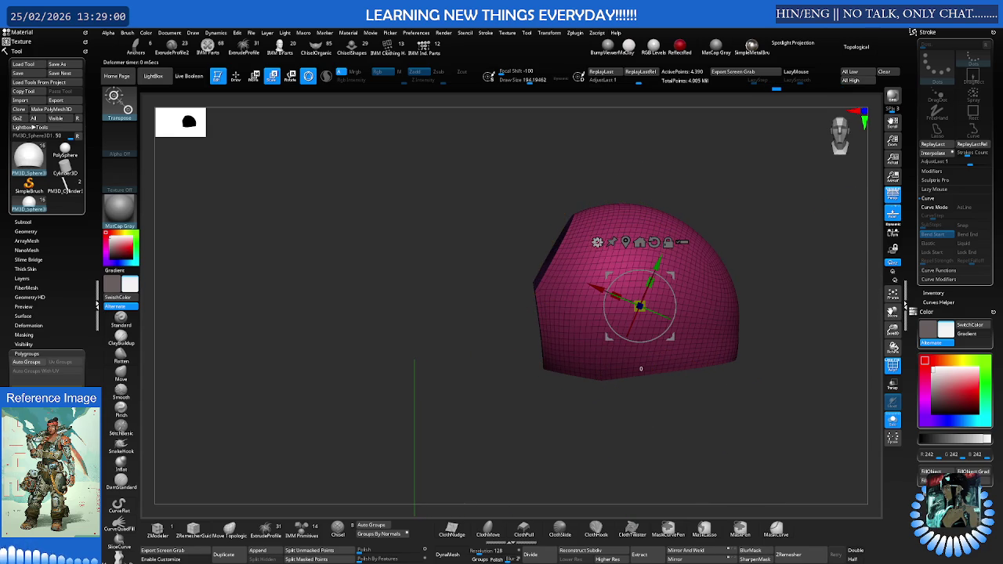
{"action": "left_click", "coordinate": [597, 243]}
{"action": "left_click", "coordinate": [610, 274]}
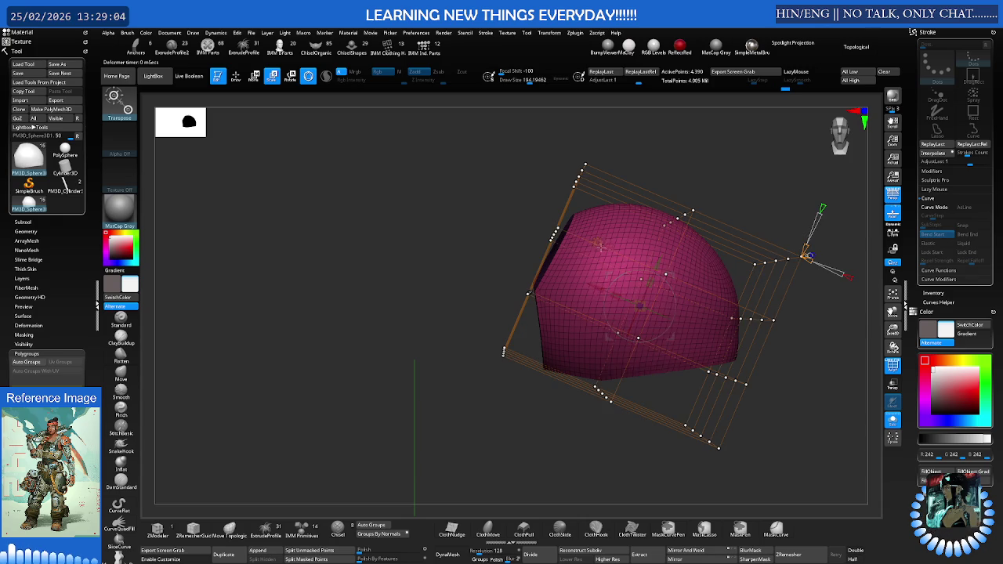
{"action": "left_click", "coordinate": [601, 246]}
{"action": "left_click", "coordinate": [720, 243]}
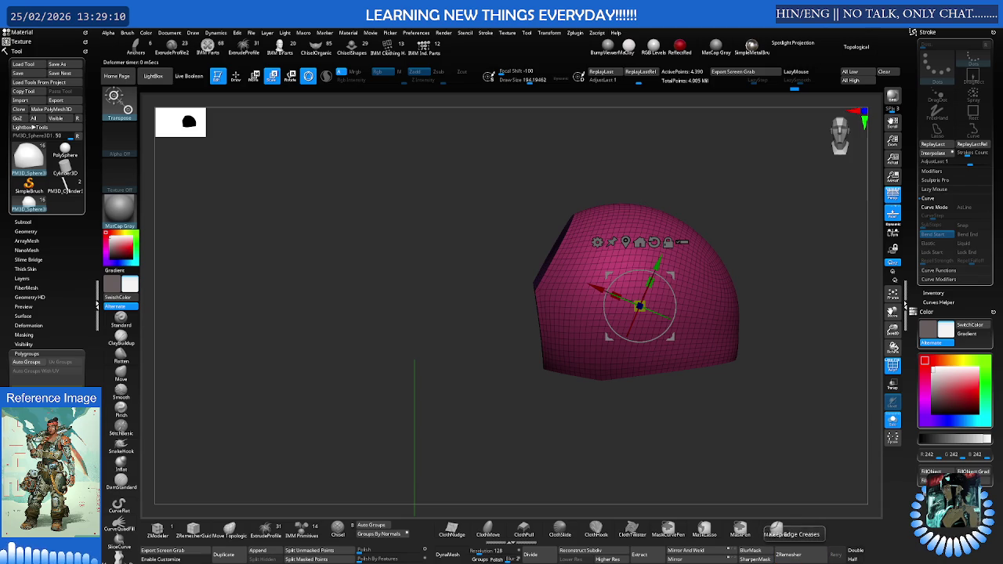
- Remesh the cap's geometry and reset the gizmo orientation to the mesh
{"action": "left_click", "coordinate": [807, 555]}
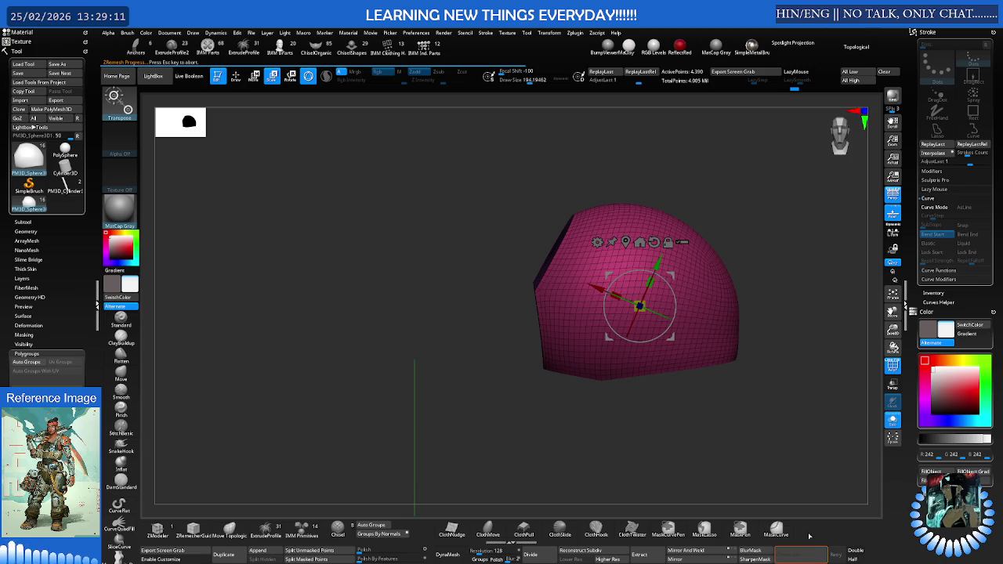
{"action": "left_click", "coordinate": [596, 241]}
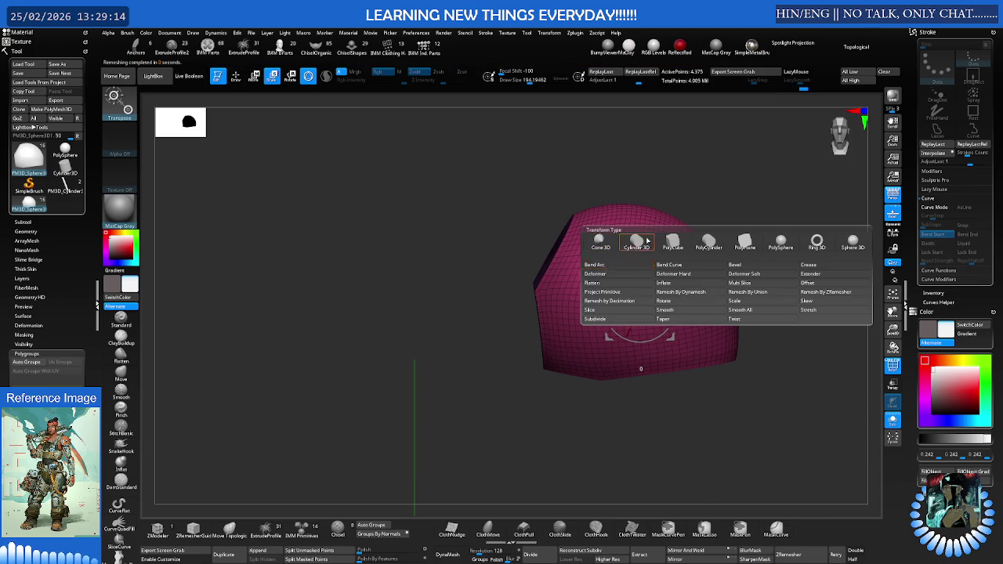
{"action": "left_click", "coordinate": [597, 241]}
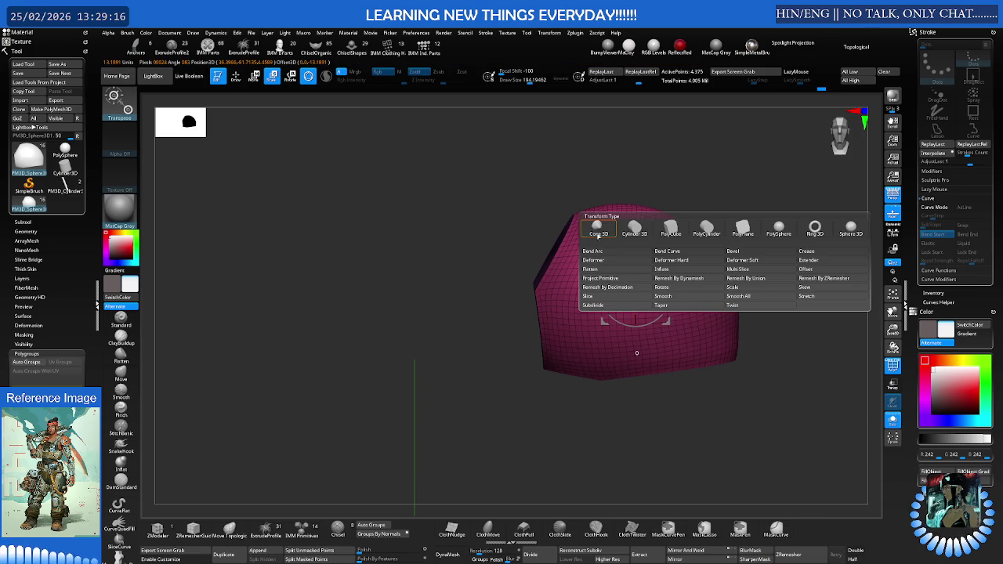
- Wrap the cap in a deformer cage and scale its bottom and middle point rows outward
{"action": "left_click", "coordinate": [605, 261]}
{"action": "left_click_drag", "start_coordinate": [783, 407], "coordinate": [736, 336]}
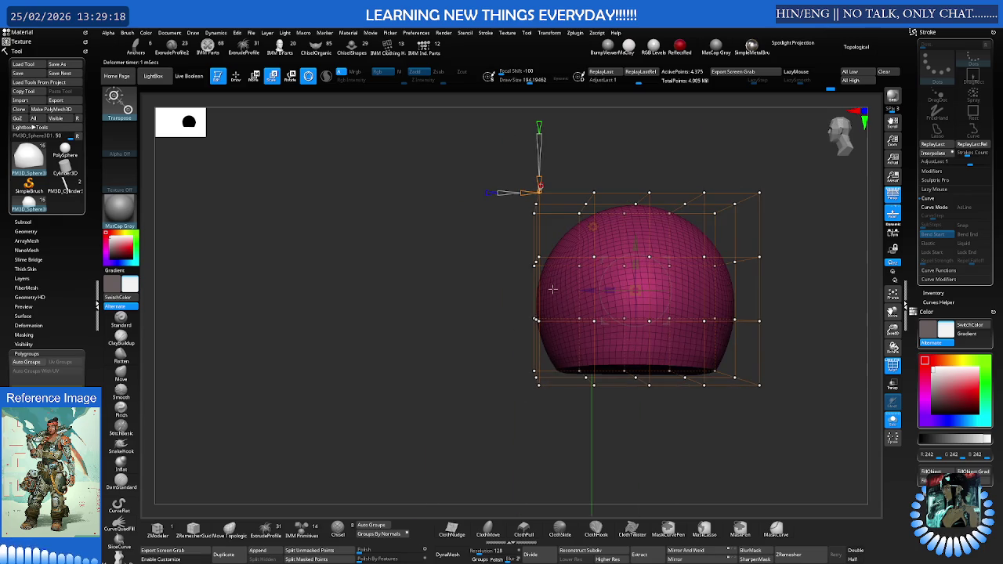
{"action": "scroll", "coordinate": [745, 329], "scroll_direction": "down", "scroll_amount": 3, "text": "ctrl"}
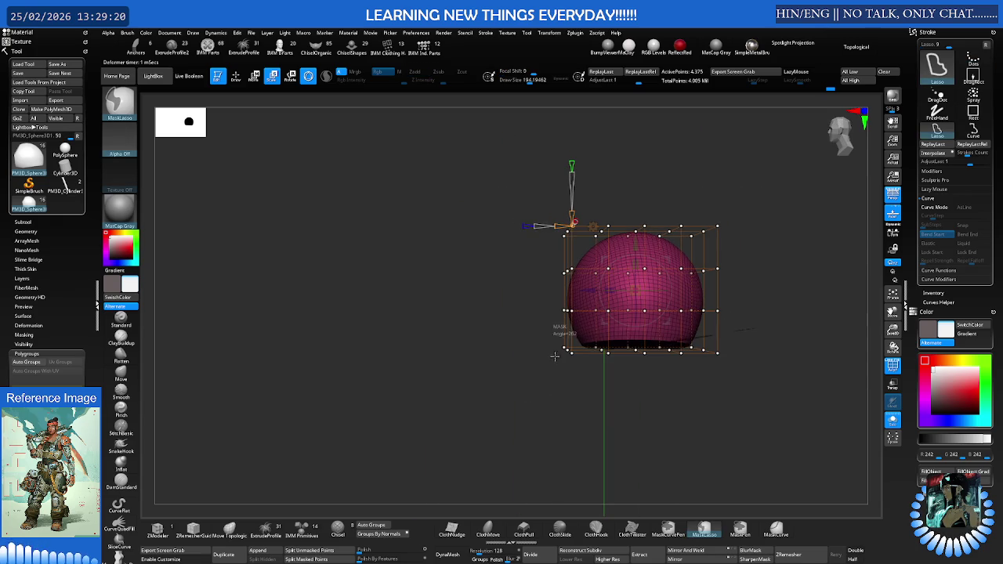
{"action": "left_click_drag", "start_coordinate": [744, 335], "coordinate": [741, 339], "text": "ctrl"}
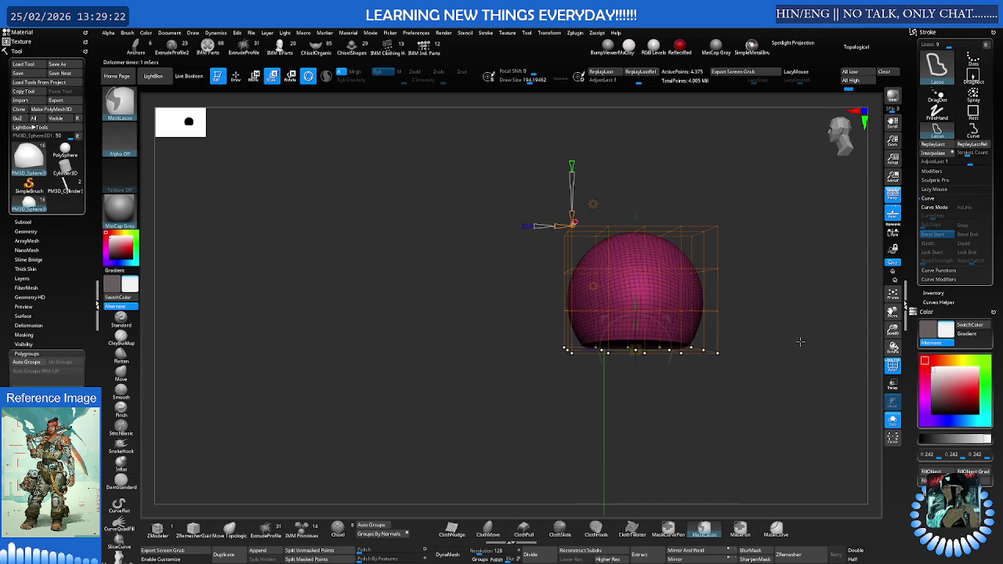
{"action": "mouse_move", "coordinate": [636, 350]}
{"action": "left_mouse_down"}
{"action": "mouse_move", "coordinate": [651, 345]}
{"action": "mouse_move", "coordinate": [592, 349]}
{"action": "left_mouse_up"}
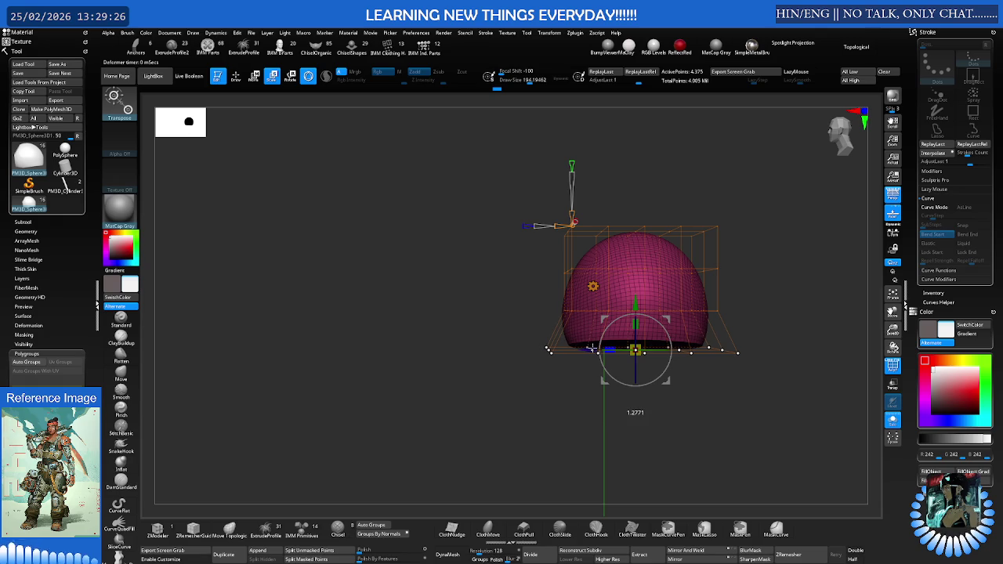
{"action": "mouse_move", "coordinate": [757, 258]}
{"action": "left_mouse_down", "text": "ctrl"}
{"action": "mouse_move", "coordinate": [588, 255]}
{"action": "mouse_move", "coordinate": [745, 288]}
{"action": "left_mouse_up", "text": "ctrl"}
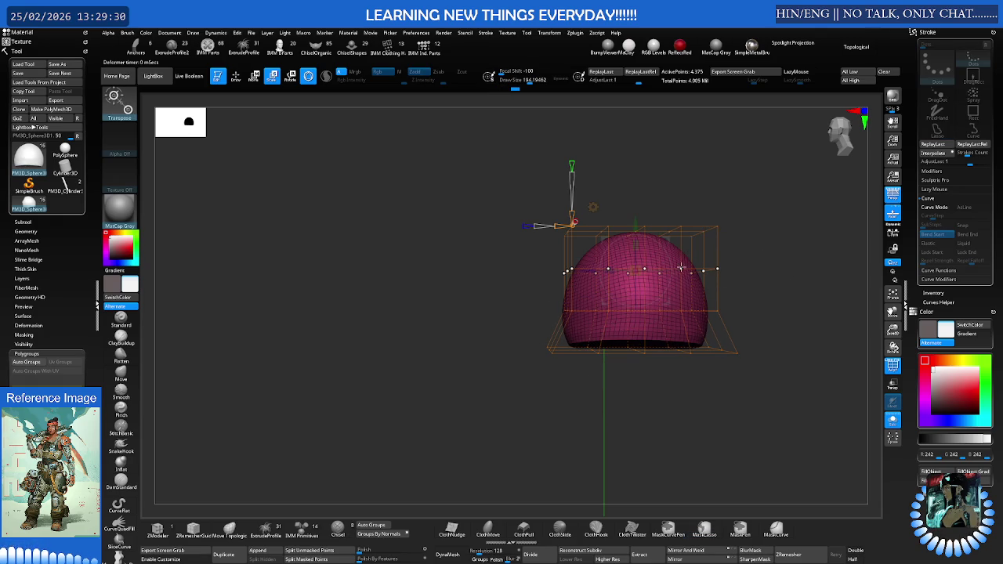
{"action": "right_click_drag", "start_coordinate": [610, 269], "coordinate": [608, 270]}
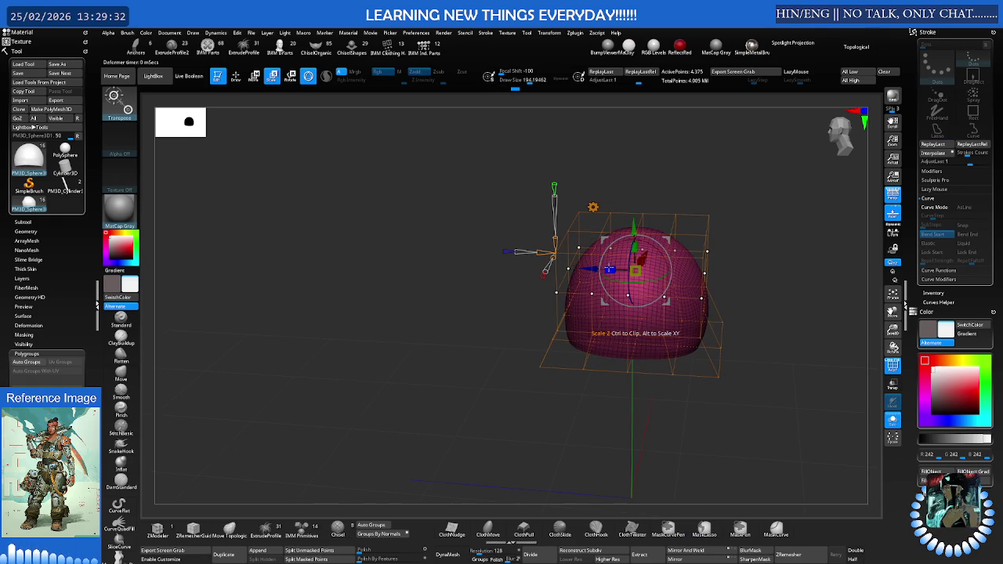
{"action": "left_click_drag", "start_coordinate": [608, 269], "coordinate": [609, 270]}
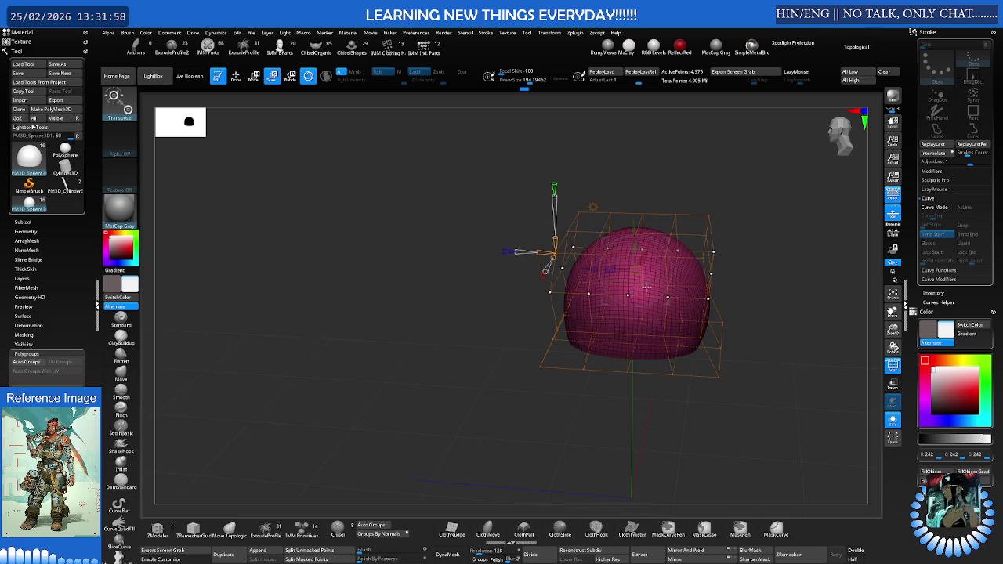
{"action": "right_click_drag", "start_coordinate": [636, 291], "coordinate": [683, 281]}
{"action": "key", "text": "ctrl+shift+s"}
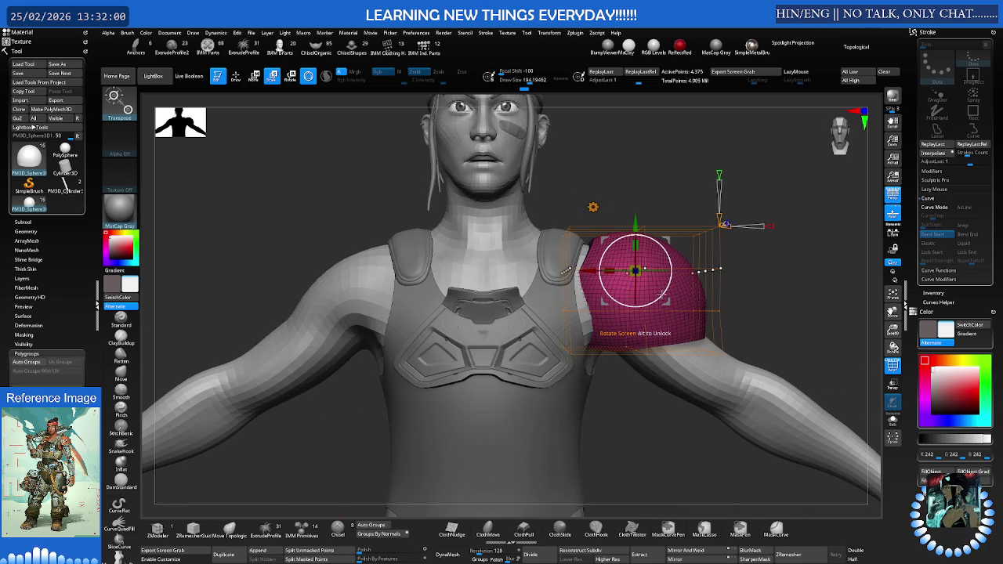
{"action": "key", "text": "space"}
{"action": "key", "text": "space"}
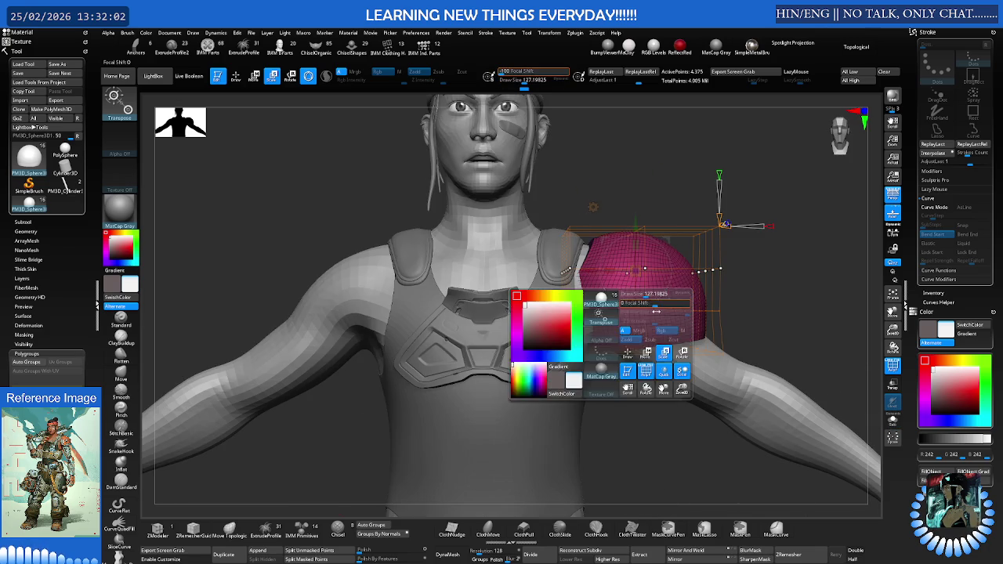
{"action": "mouse_move", "coordinate": [631, 291]}
{"action": "right_mouse_down"}
{"action": "mouse_move", "coordinate": [658, 326]}
{"action": "mouse_move", "coordinate": [662, 314]}
{"action": "right_mouse_up"}
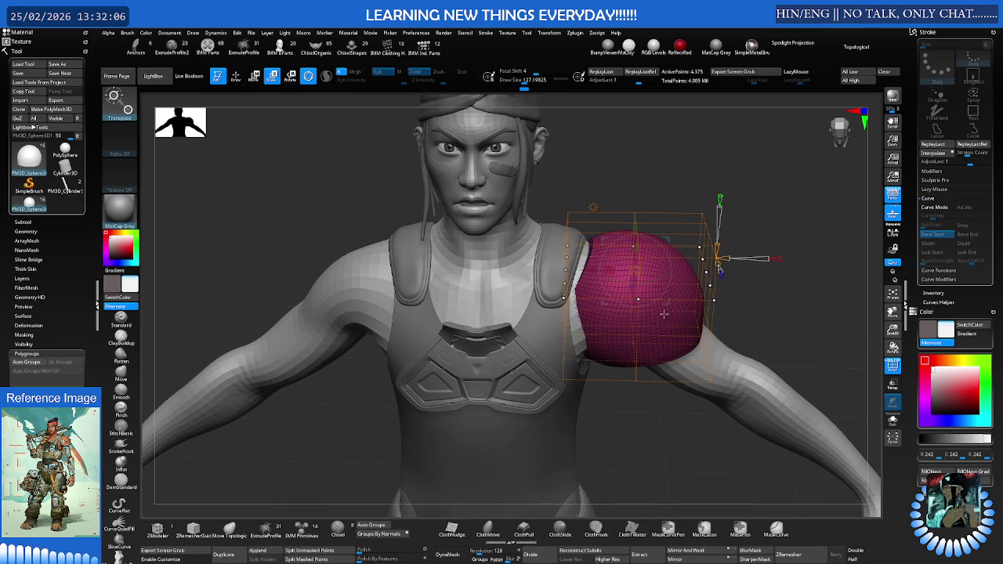
{"action": "key", "text": "ctrl+shift+s"}
{"action": "mouse_move", "coordinate": [661, 313]}
{"action": "right_mouse_down"}
{"action": "mouse_move", "coordinate": [584, 298]}
{"action": "mouse_move", "coordinate": [634, 274]}
{"action": "right_mouse_up"}
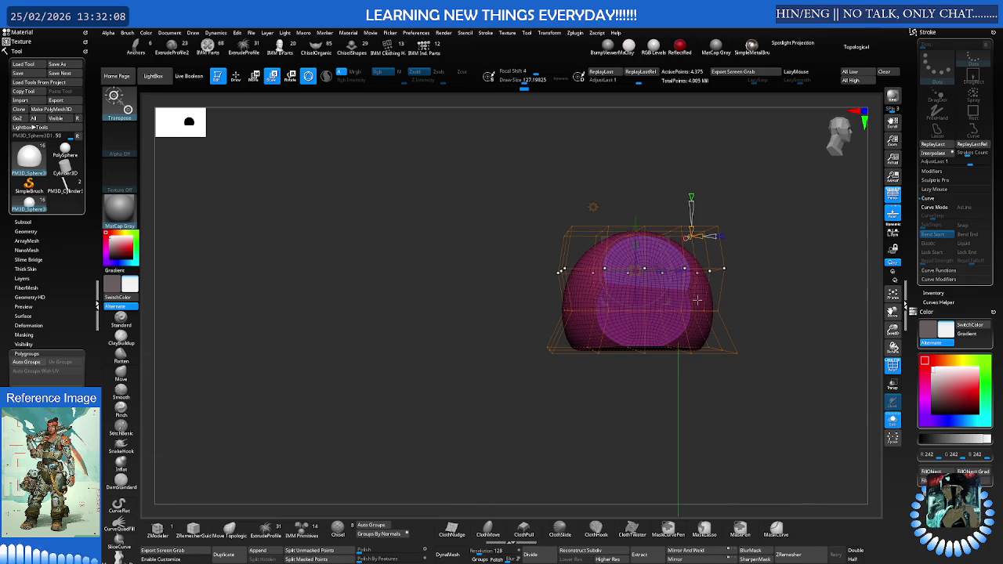
- Mask the sphere's lower part and stretch it sideways with the deformer cage
{"action": "right_click_drag", "start_coordinate": [750, 311], "coordinate": [745, 364]}
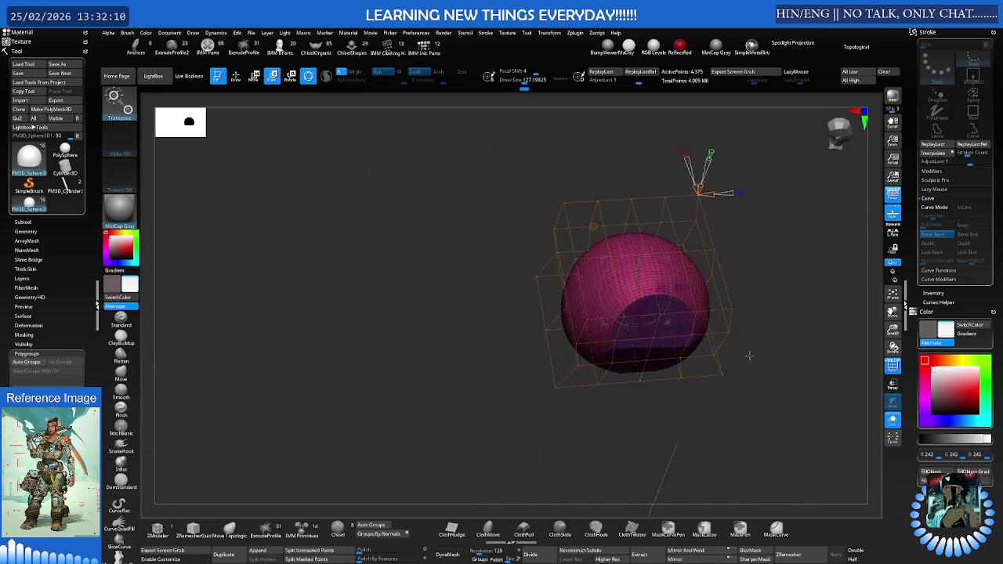
{"action": "left_click_drag", "start_coordinate": [772, 338], "coordinate": [747, 421], "text": "ctrl"}
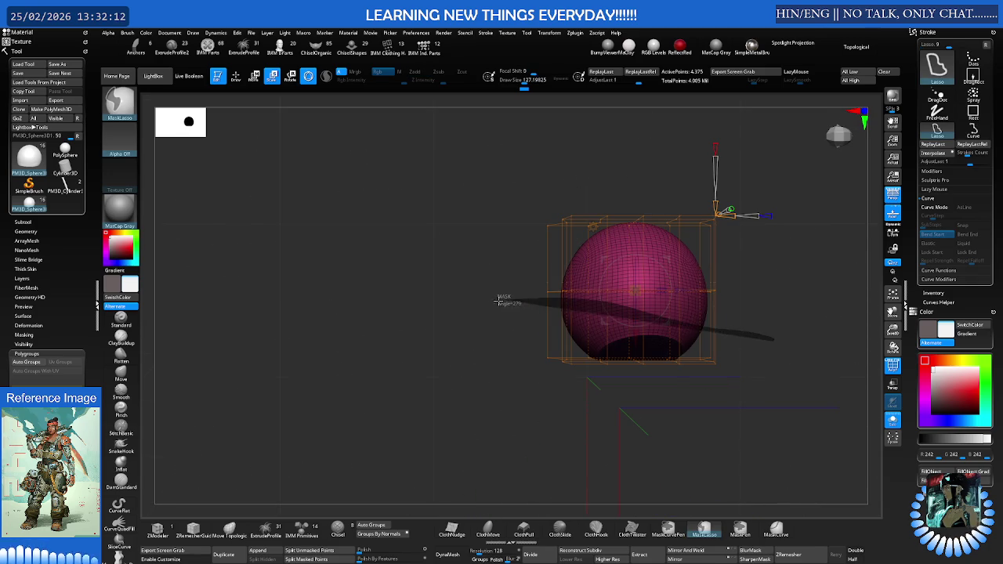
{"action": "key", "text": "w"}
{"action": "left_click", "coordinate": [633, 353]}
{"action": "left_click_drag", "start_coordinate": [623, 364], "coordinate": [701, 362]}
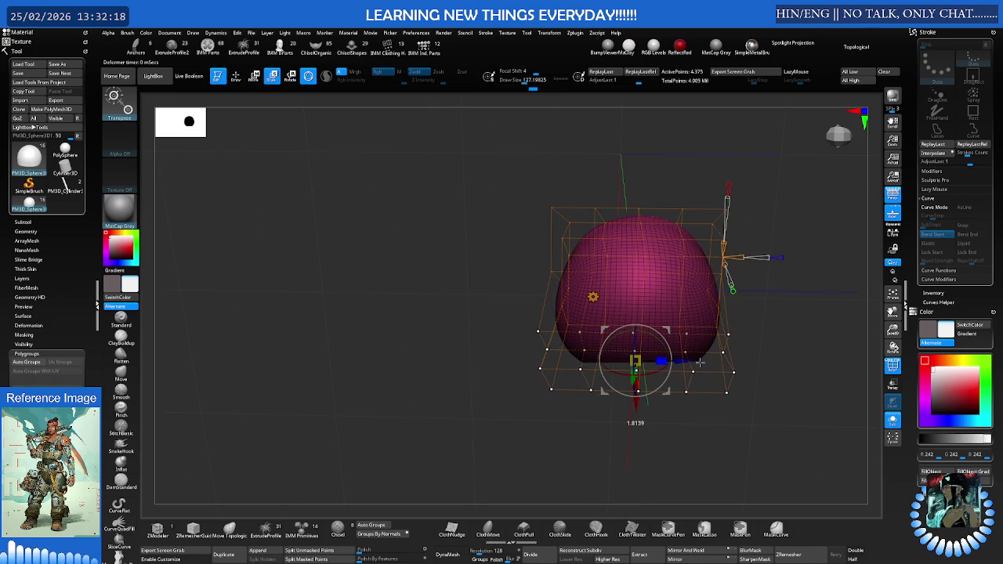
{"action": "mouse_move", "coordinate": [701, 363]}
{"action": "right_mouse_down"}
{"action": "mouse_move", "coordinate": [704, 286]}
{"action": "mouse_move", "coordinate": [742, 331]}
{"action": "mouse_move", "coordinate": [768, 289]}
{"action": "mouse_move", "coordinate": [695, 322]}
{"action": "mouse_move", "coordinate": [703, 296]}
{"action": "mouse_move", "coordinate": [682, 369]}
{"action": "right_mouse_up"}
- Mask the shell's lower-left edge and drag the cage to flatten and flare the bottom edge
{"action": "right_click", "coordinate": [703, 297]}
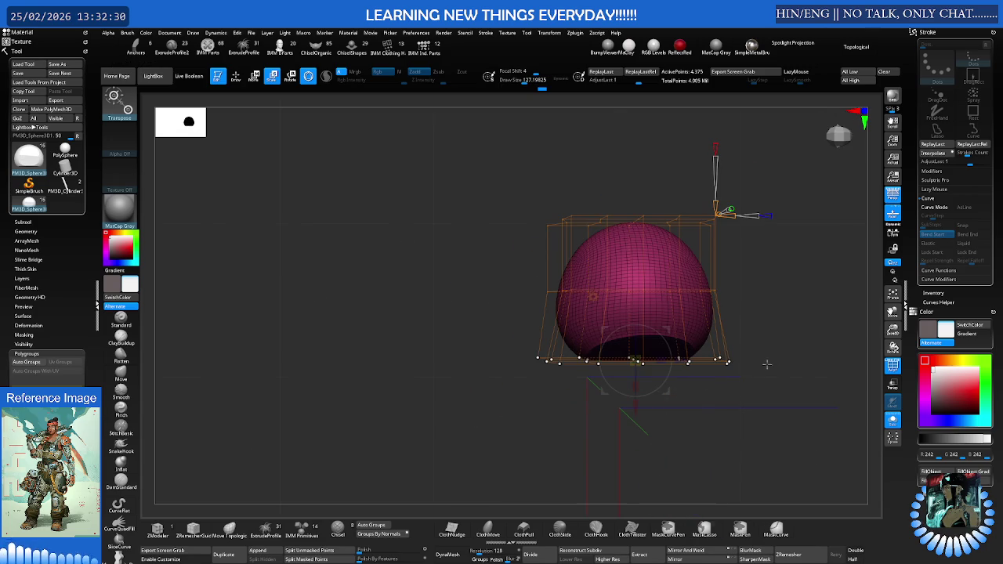
{"action": "key", "text": "ctrl"}
{"action": "left_click_drag", "start_coordinate": [597, 388], "coordinate": [571, 349], "text": "ctrl"}
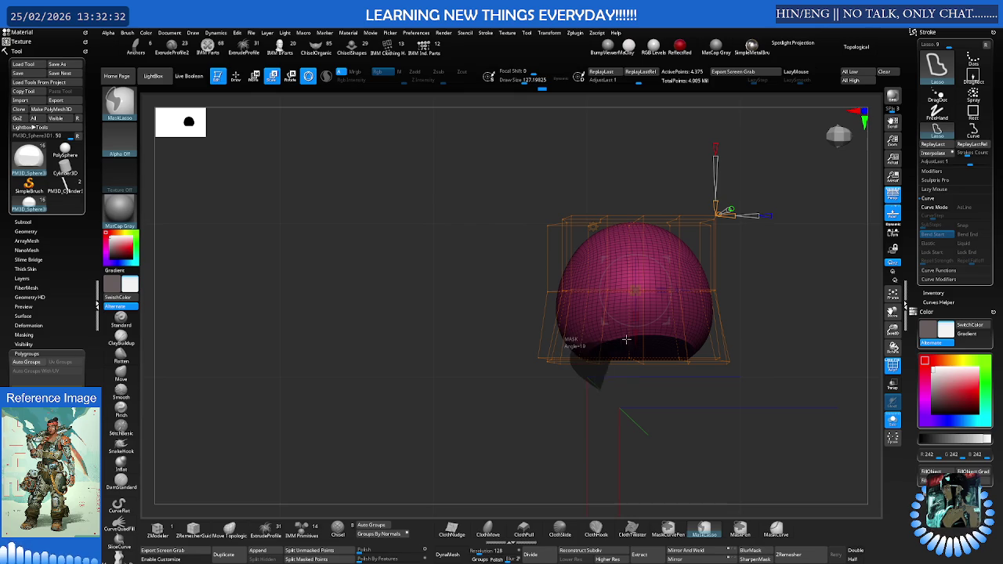
{"action": "key", "text": "w"}
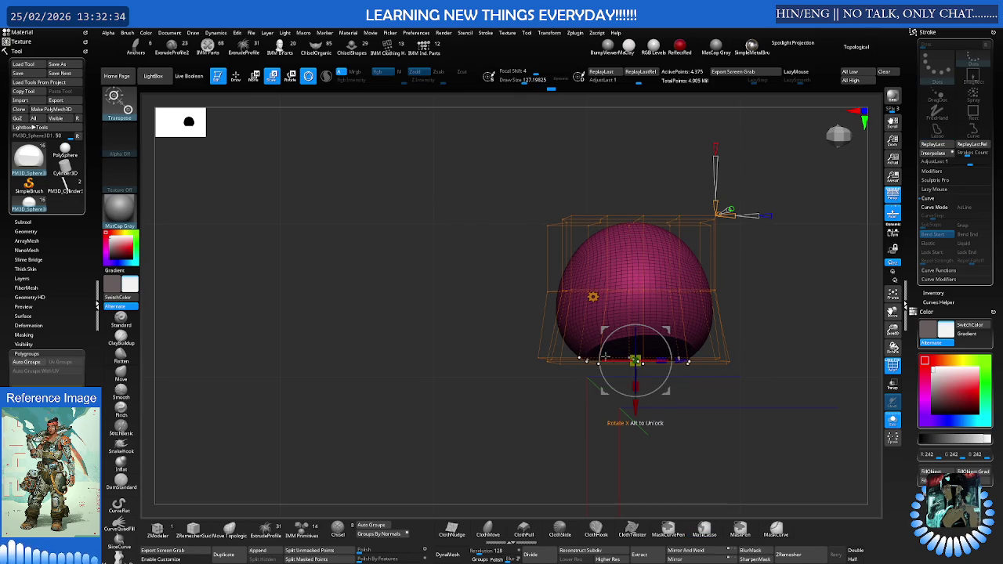
{"action": "mouse_move", "coordinate": [598, 371]}
{"action": "left_mouse_down"}
{"action": "mouse_move", "coordinate": [699, 363]}
{"action": "mouse_move", "coordinate": [683, 273]}
{"action": "mouse_move", "coordinate": [706, 315]}
{"action": "left_mouse_up"}
{"action": "left_click", "coordinate": [892, 421]}
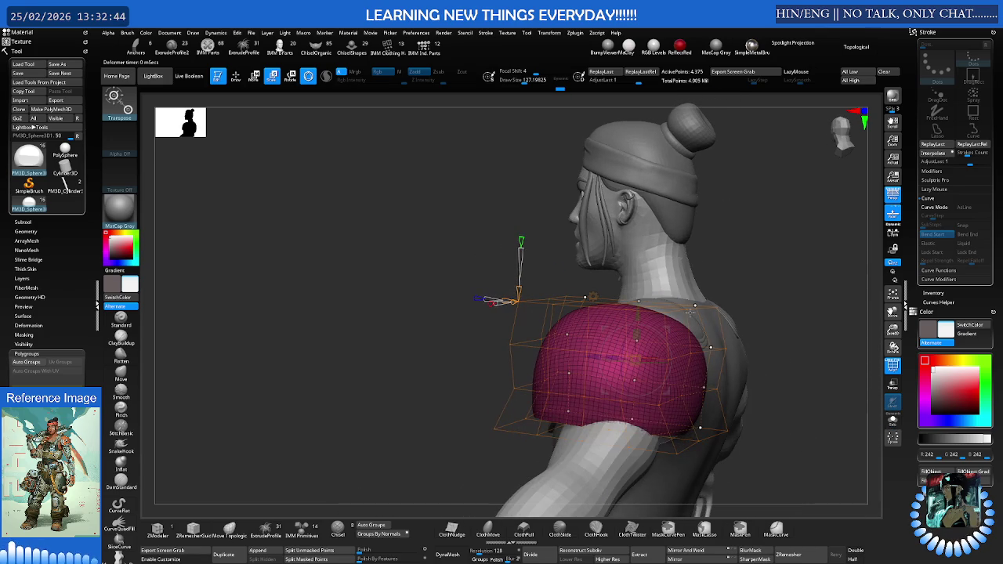
- Replace the deformer cage on the shell with a plain transform gizmo
{"action": "left_click", "coordinate": [636, 356]}
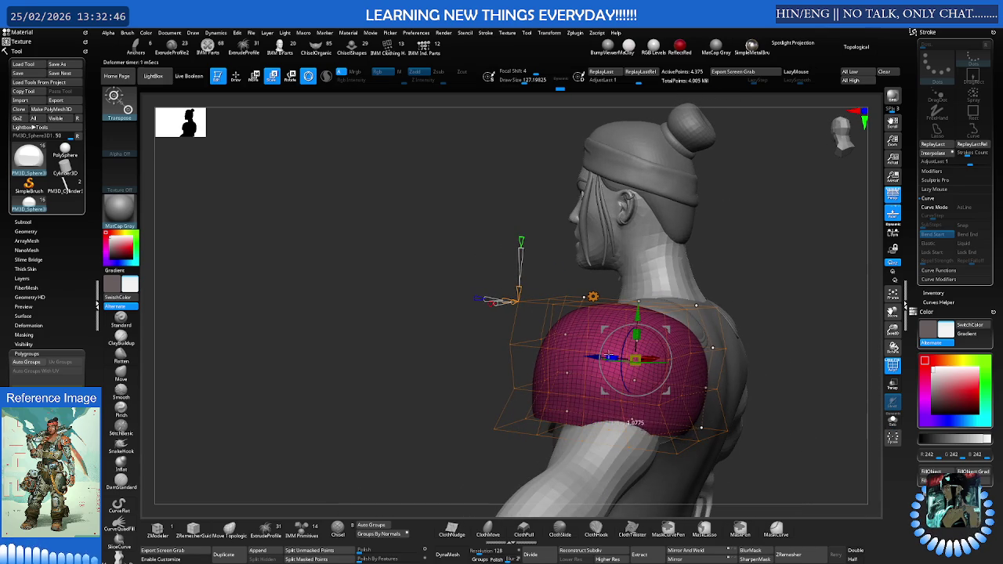
{"action": "mouse_move", "coordinate": [708, 384]}
{"action": "left_mouse_down"}
{"action": "mouse_move", "coordinate": [721, 330]}
{"action": "mouse_move", "coordinate": [696, 276]}
{"action": "mouse_move", "coordinate": [698, 289]}
{"action": "mouse_move", "coordinate": [751, 304]}
{"action": "mouse_move", "coordinate": [720, 289]}
{"action": "mouse_move", "coordinate": [681, 301]}
{"action": "left_mouse_up"}
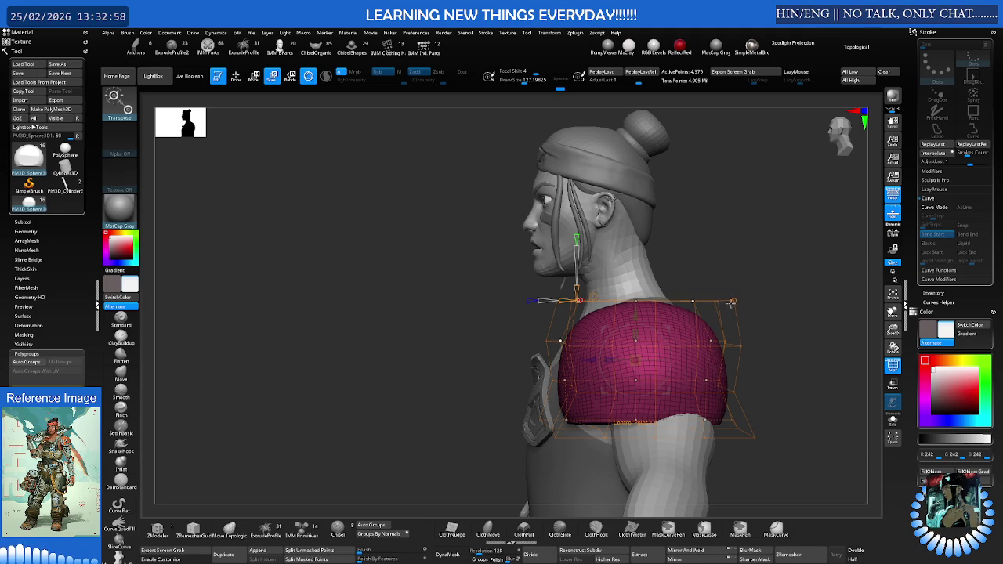
{"action": "left_click_drag", "start_coordinate": [732, 301], "coordinate": [568, 279]}
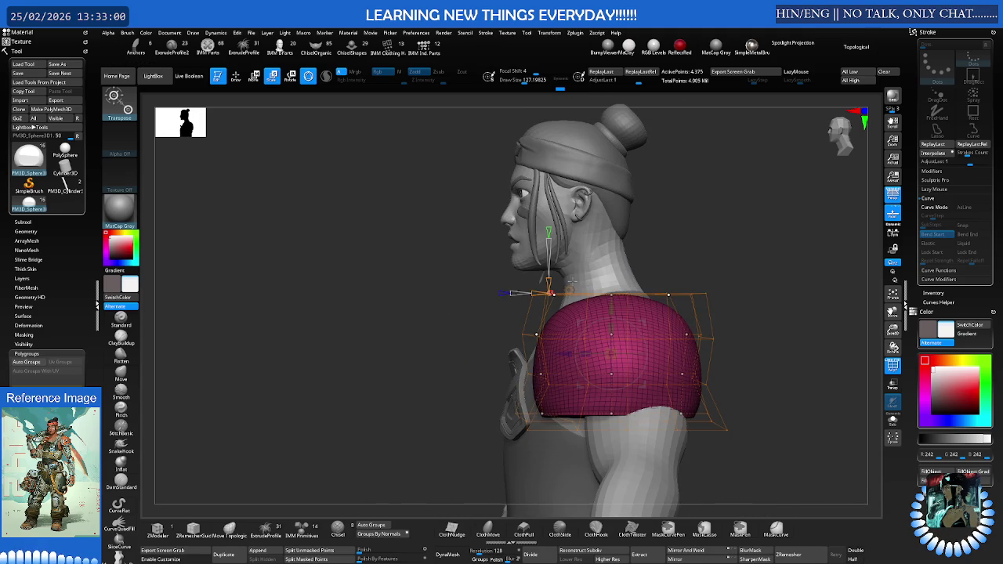
{"action": "left_click", "coordinate": [576, 294]}
{"action": "left_click", "coordinate": [674, 296]}
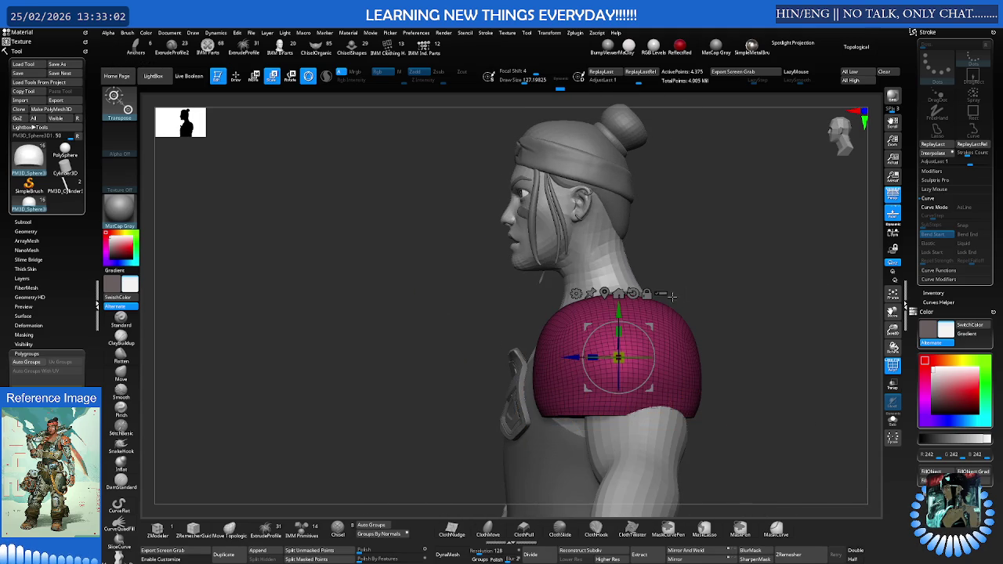
- Rotate and nudge the shell so it sits over the character's shoulder
{"action": "left_click_drag", "start_coordinate": [656, 344], "coordinate": [651, 327]}
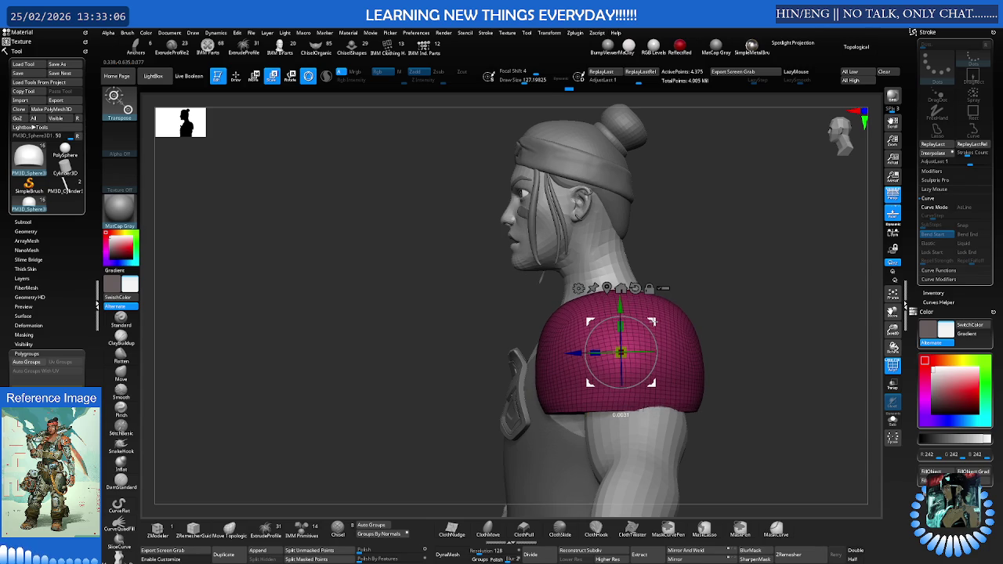
{"action": "right_click_drag", "start_coordinate": [662, 321], "coordinate": [690, 318]}
{"action": "left_click_drag", "start_coordinate": [666, 330], "coordinate": [648, 334]}
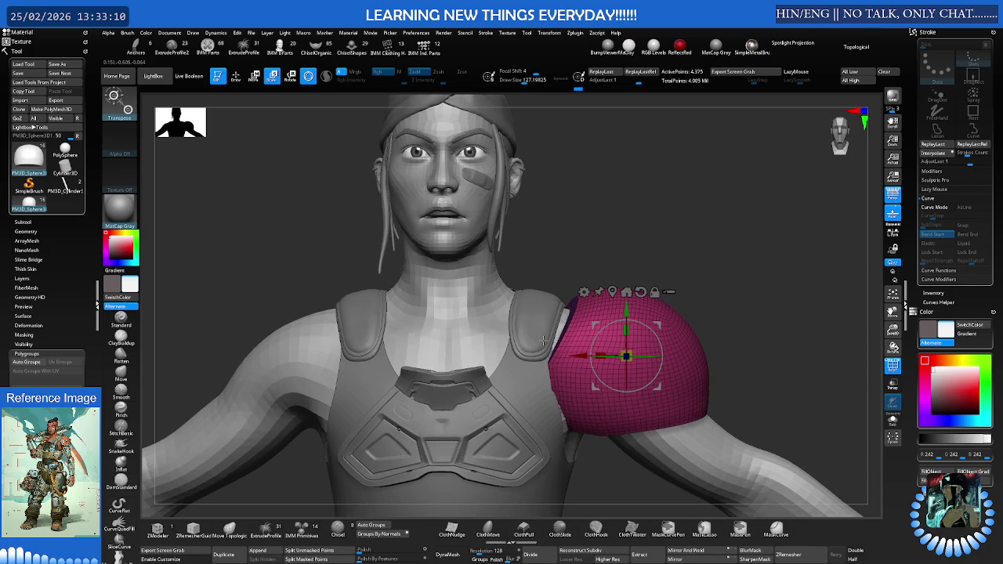
{"action": "mouse_move", "coordinate": [544, 338]}
{"action": "right_mouse_down"}
{"action": "mouse_move", "coordinate": [539, 287]}
{"action": "mouse_move", "coordinate": [559, 314]}
{"action": "right_mouse_up"}
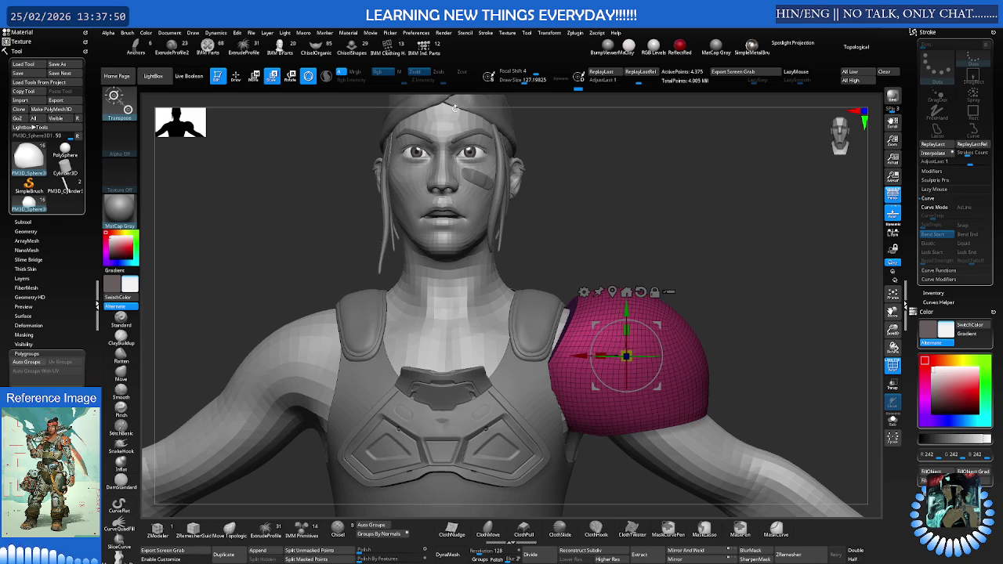
- Wrap the shoulder pad in a resolution-4 deformer cage and widen it slightly
{"action": "mouse_move", "coordinate": [654, 266]}
{"action": "left_mouse_down", "text": "alt"}
{"action": "mouse_move", "coordinate": [626, 194]}
{"action": "mouse_move", "coordinate": [622, 224]}
{"action": "mouse_move", "coordinate": [698, 257]}
{"action": "mouse_move", "coordinate": [686, 290]}
{"action": "mouse_move", "coordinate": [678, 244]}
{"action": "left_mouse_up", "text": "alt"}
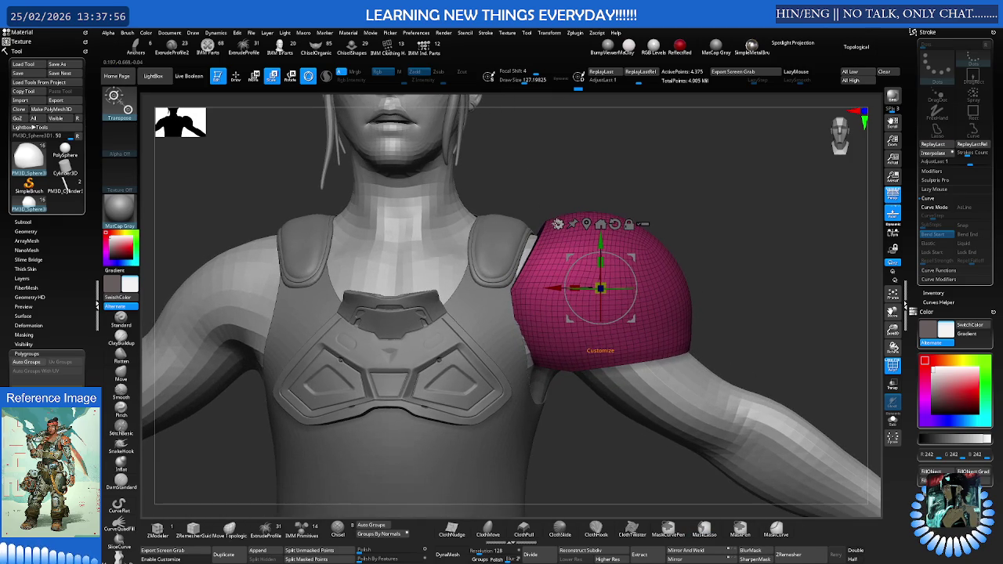
{"action": "left_click", "coordinate": [557, 224]}
{"action": "left_click", "coordinate": [565, 256]}
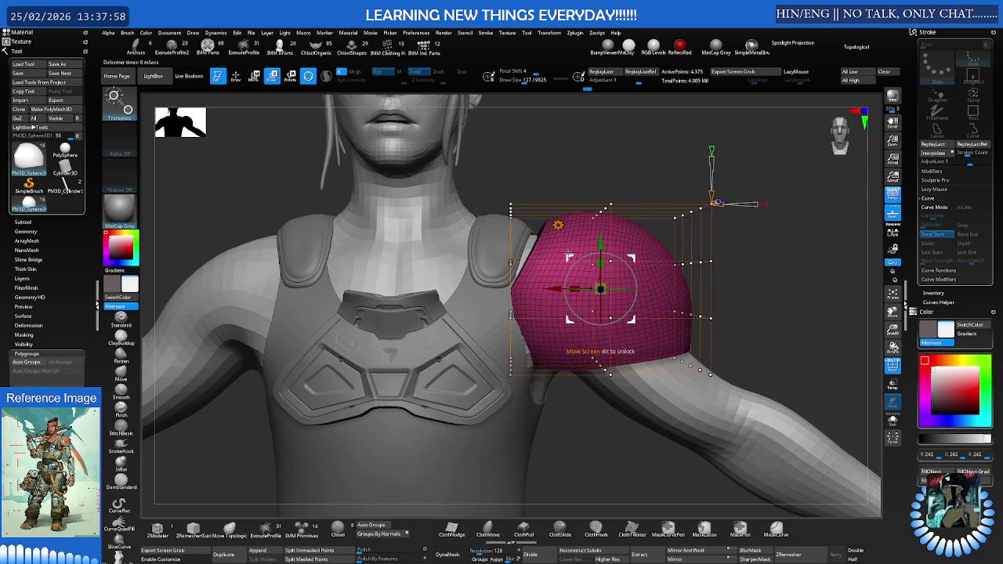
{"action": "left_click", "coordinate": [600, 352]}
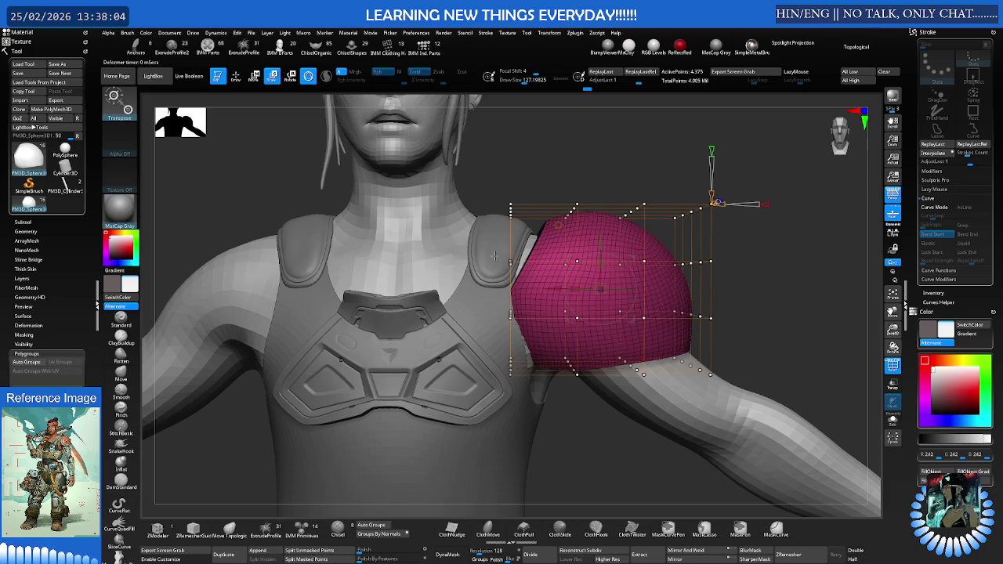
{"action": "mouse_move", "coordinate": [492, 252]}
{"action": "left_mouse_down", "text": "ctrl"}
{"action": "mouse_move", "coordinate": [505, 244]}
{"action": "mouse_move", "coordinate": [597, 271]}
{"action": "mouse_move", "coordinate": [548, 306]}
{"action": "left_mouse_up", "text": "ctrl"}
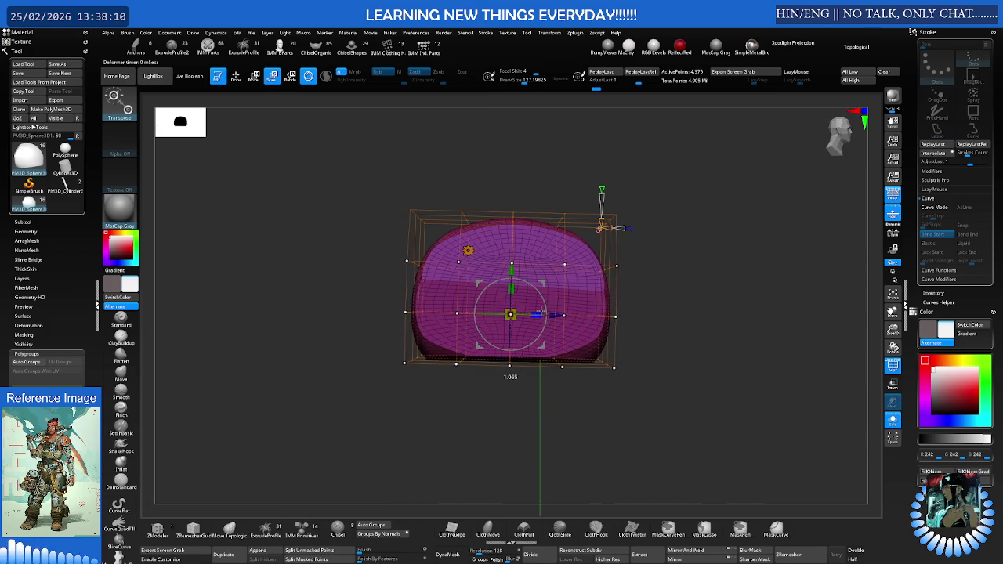
{"action": "mouse_move", "coordinate": [541, 312]}
{"action": "left_mouse_down"}
{"action": "mouse_move", "coordinate": [653, 356]}
{"action": "mouse_move", "coordinate": [672, 349]}
{"action": "left_mouse_up"}
- Remove the deformer cage and re-centre the gizmo on the pad
{"action": "key", "text": "ctrl"}
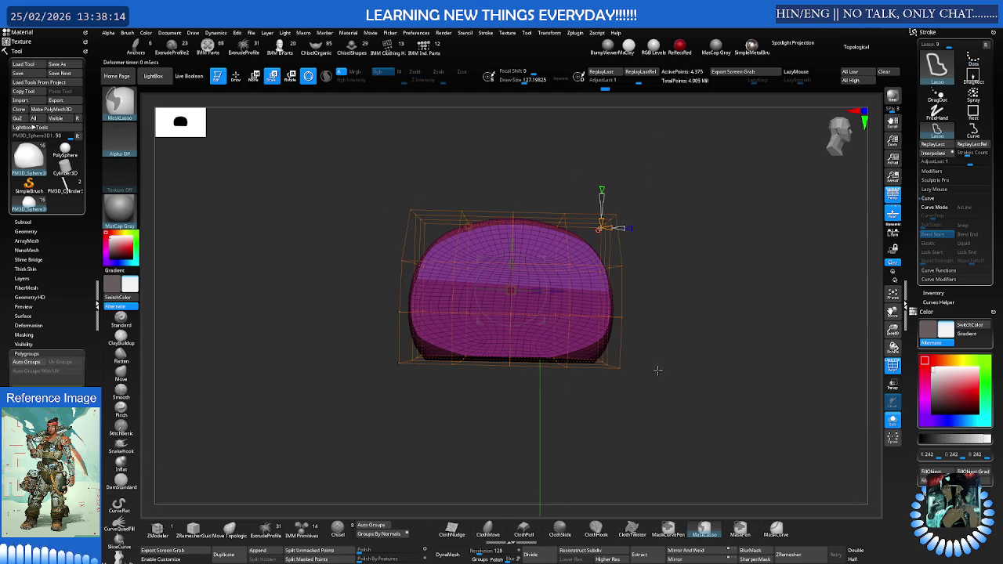
{"action": "mouse_move", "coordinate": [596, 352]}
{"action": "left_mouse_down"}
{"action": "mouse_move", "coordinate": [665, 338]}
{"action": "mouse_move", "coordinate": [572, 391]}
{"action": "mouse_move", "coordinate": [656, 353]}
{"action": "mouse_move", "coordinate": [620, 361]}
{"action": "mouse_move", "coordinate": [650, 359]}
{"action": "mouse_move", "coordinate": [636, 359]}
{"action": "left_mouse_up"}
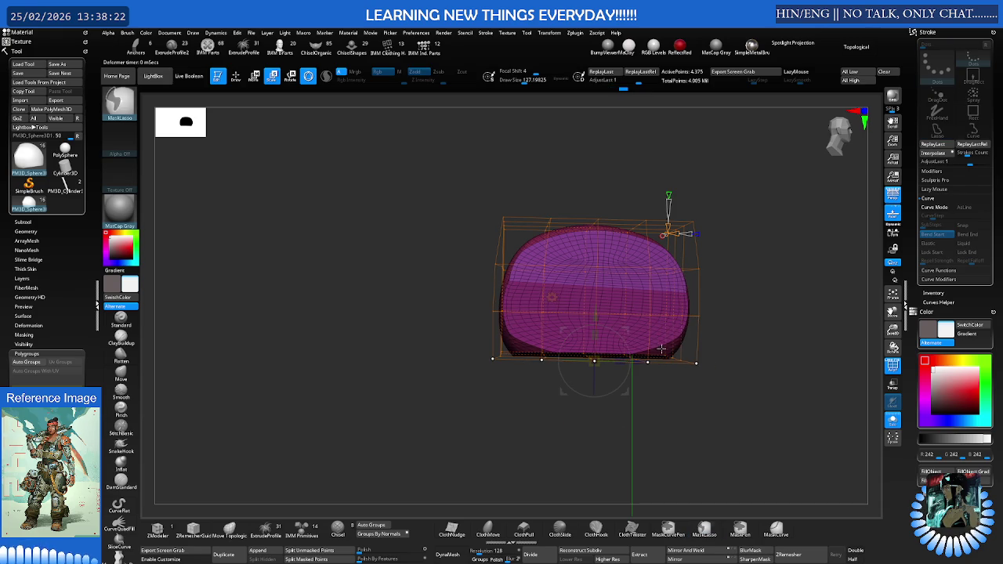
{"action": "left_click", "coordinate": [552, 298]}
{"action": "left_click", "coordinate": [674, 302]}
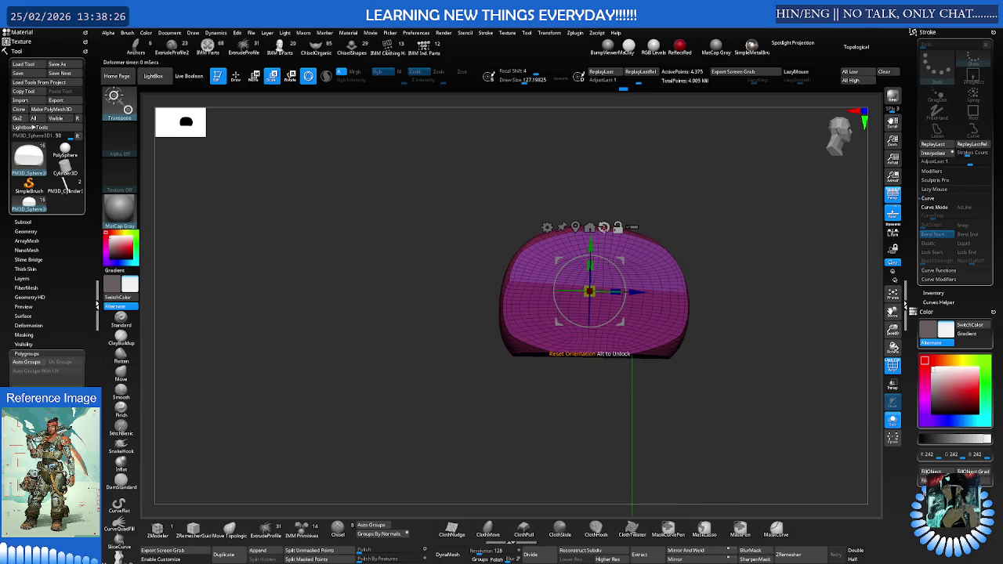
{"action": "left_click", "coordinate": [547, 228]}
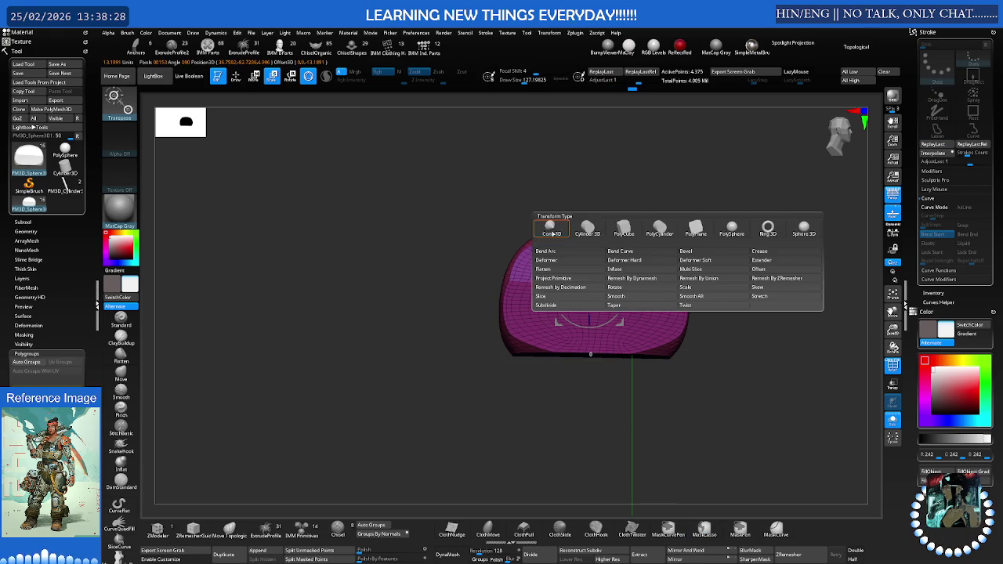
- Apply a deformer cage with two extra horizontal divisions and reshape the pad through it
{"action": "left_click", "coordinate": [546, 260]}
{"action": "left_click", "coordinate": [499, 269]}
{"action": "left_click", "coordinate": [498, 269]}
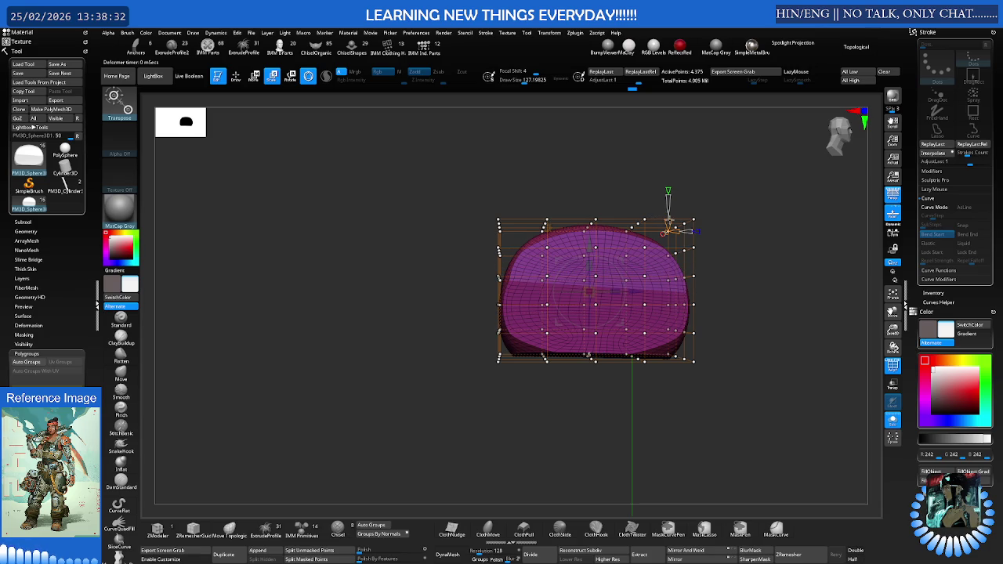
{"action": "mouse_move", "coordinate": [662, 254]}
{"action": "left_mouse_down"}
{"action": "mouse_move", "coordinate": [694, 250]}
{"action": "mouse_move", "coordinate": [655, 232]}
{"action": "mouse_move", "coordinate": [627, 235]}
{"action": "mouse_move", "coordinate": [625, 319]}
{"action": "left_mouse_up"}
{"action": "key", "text": "ctrl"}
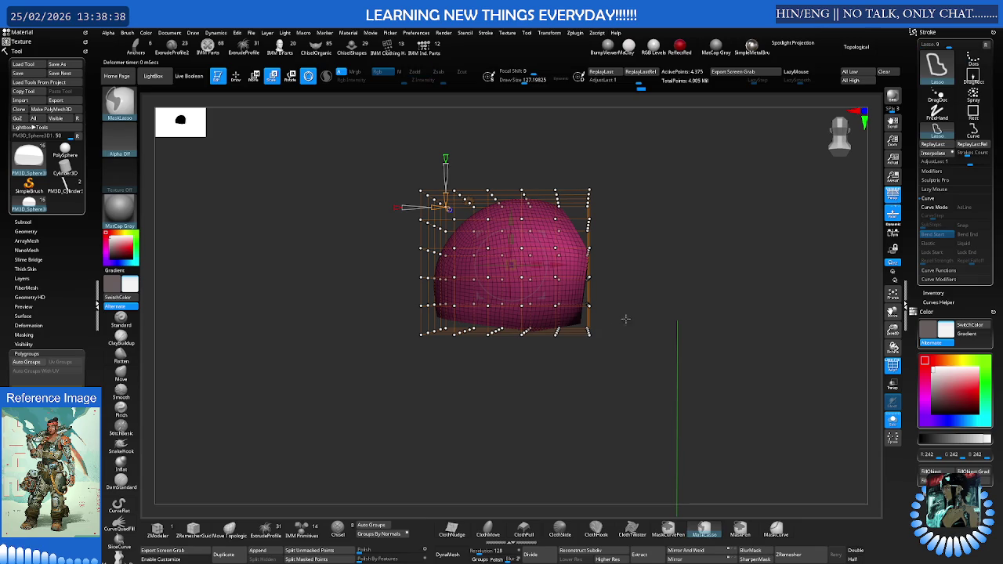
{"action": "mouse_move", "coordinate": [608, 318]}
{"action": "left_mouse_down", "text": "shift"}
{"action": "mouse_move", "coordinate": [613, 332]}
{"action": "mouse_move", "coordinate": [758, 338]}
{"action": "mouse_move", "coordinate": [700, 340]}
{"action": "left_mouse_up", "text": "shift"}
{"action": "key", "text": "ctrl"}
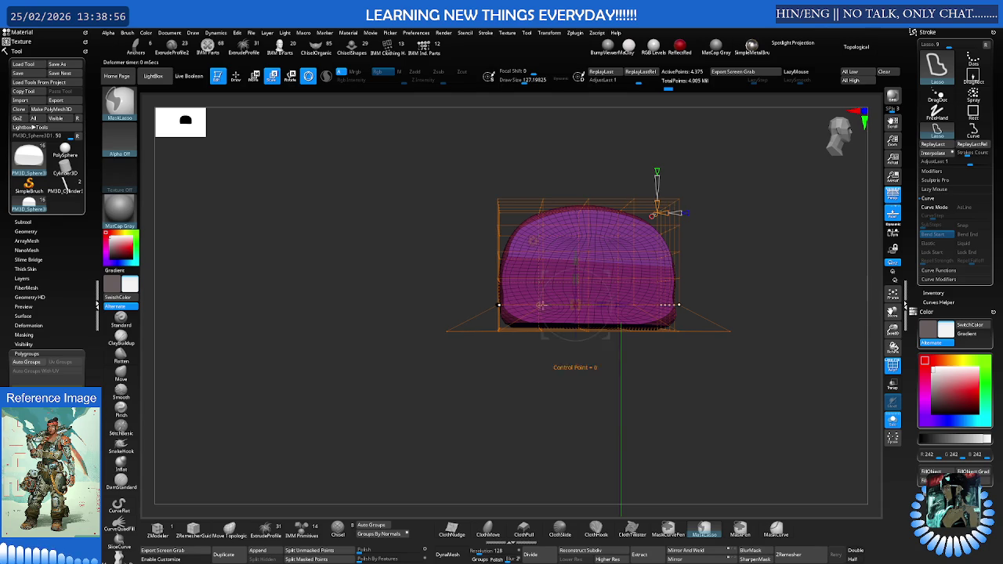
- Leave transform mode and select the Move brush (B, M, V)
{"action": "key", "text": "q"}
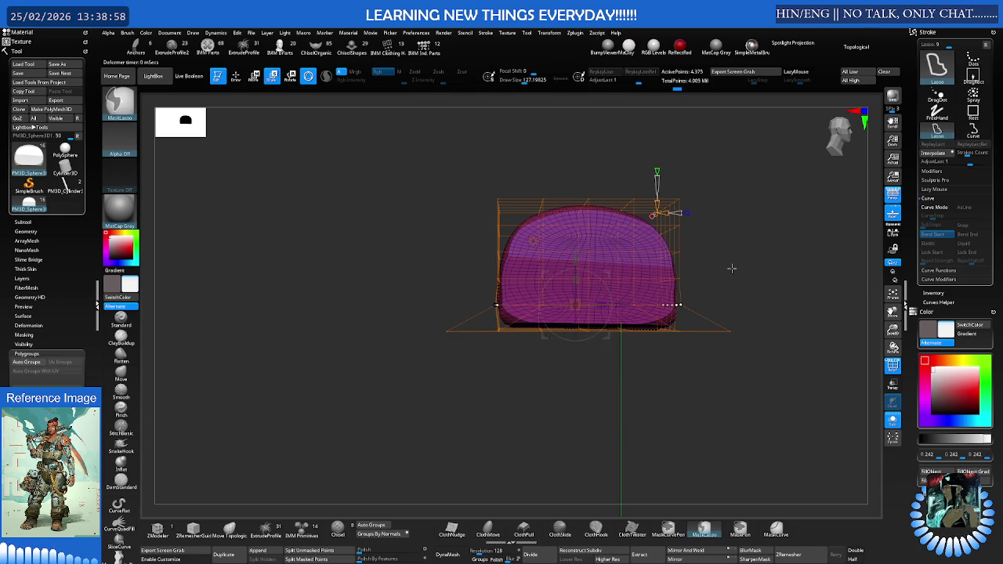
{"action": "left_click_drag", "start_coordinate": [741, 259], "coordinate": [634, 275]}
{"action": "key", "text": "b"}
{"action": "key", "text": "m"}
{"action": "key", "text": "v"}
{"action": "key", "text": "space"}
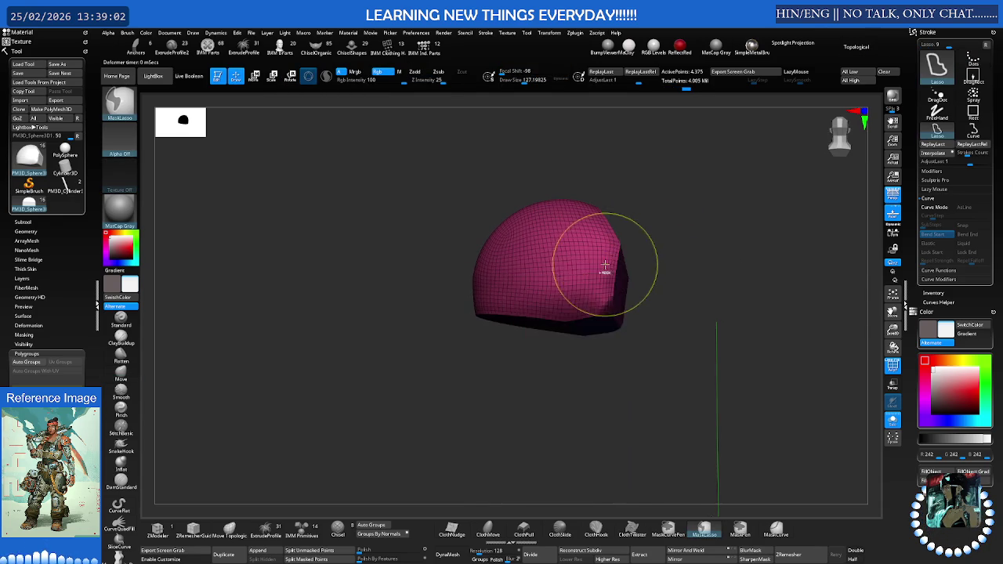
- Enlarge the Move brush to about 163 and smooth the shell's top surface
{"action": "key", "text": "f"}
{"action": "right_click_drag", "start_coordinate": [619, 279], "coordinate": [619, 284]}
{"action": "right_click_drag", "start_coordinate": [544, 284], "coordinate": [495, 306]}
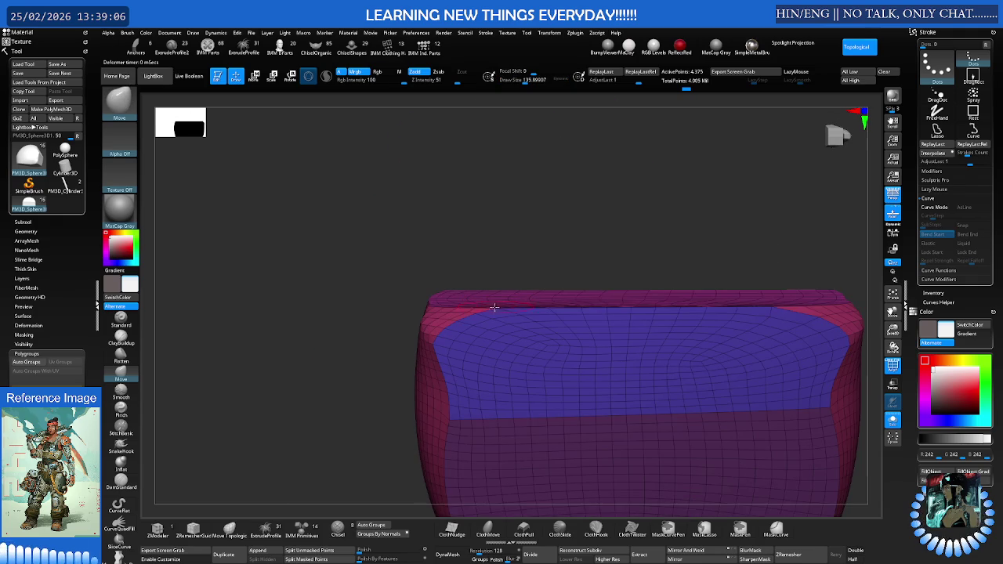
{"action": "key", "text": "shift"}
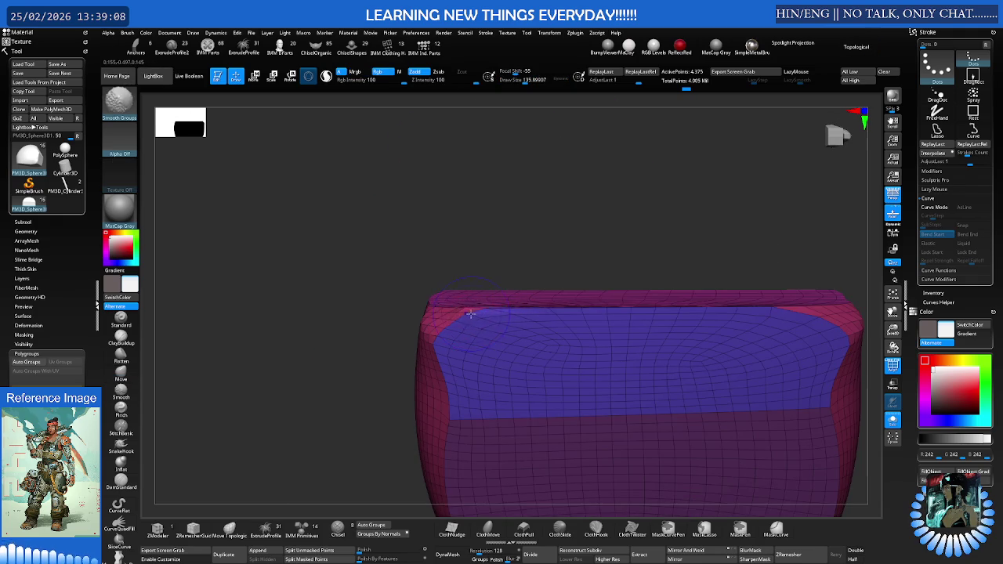
{"action": "mouse_move", "coordinate": [418, 329]}
{"action": "right_mouse_down", "text": "ctrl"}
{"action": "mouse_move", "coordinate": [427, 292]}
{"action": "mouse_move", "coordinate": [465, 298]}
{"action": "mouse_move", "coordinate": [415, 318]}
{"action": "mouse_move", "coordinate": [516, 295]}
{"action": "right_mouse_up", "text": "ctrl"}
{"action": "mouse_move", "coordinate": [444, 318]}
{"action": "right_mouse_down"}
{"action": "mouse_move", "coordinate": [434, 317]}
{"action": "mouse_move", "coordinate": [474, 321]}
{"action": "mouse_move", "coordinate": [443, 342]}
{"action": "right_mouse_up"}
- Set the brush size to about 140 and pull the shell's upper edge from the side
{"action": "key", "text": "s"}
{"action": "left_click_drag", "start_coordinate": [443, 342], "coordinate": [462, 342]}
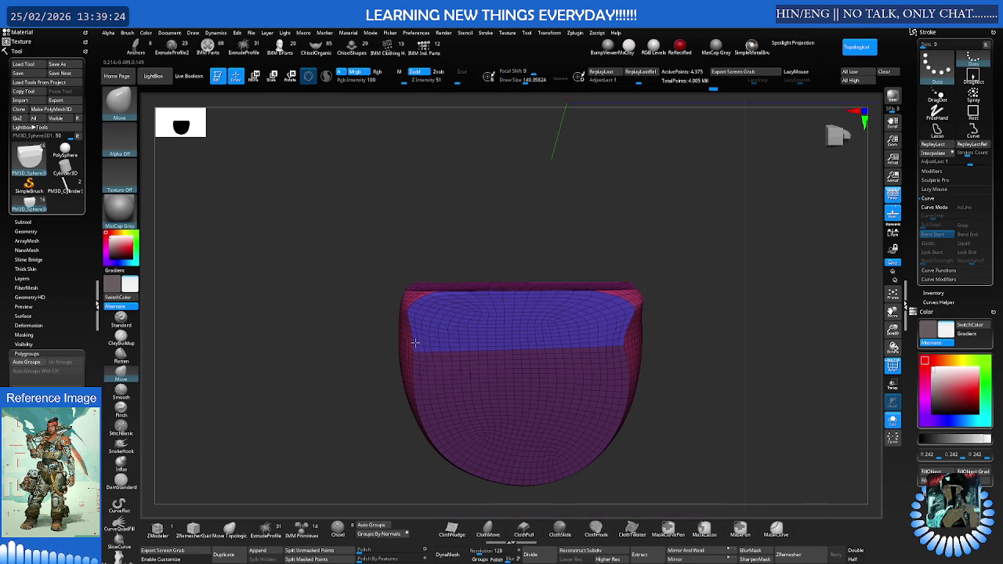
{"action": "mouse_move", "coordinate": [423, 337]}
{"action": "right_mouse_down"}
{"action": "mouse_move", "coordinate": [486, 331]}
{"action": "mouse_move", "coordinate": [447, 332]}
{"action": "right_mouse_up"}
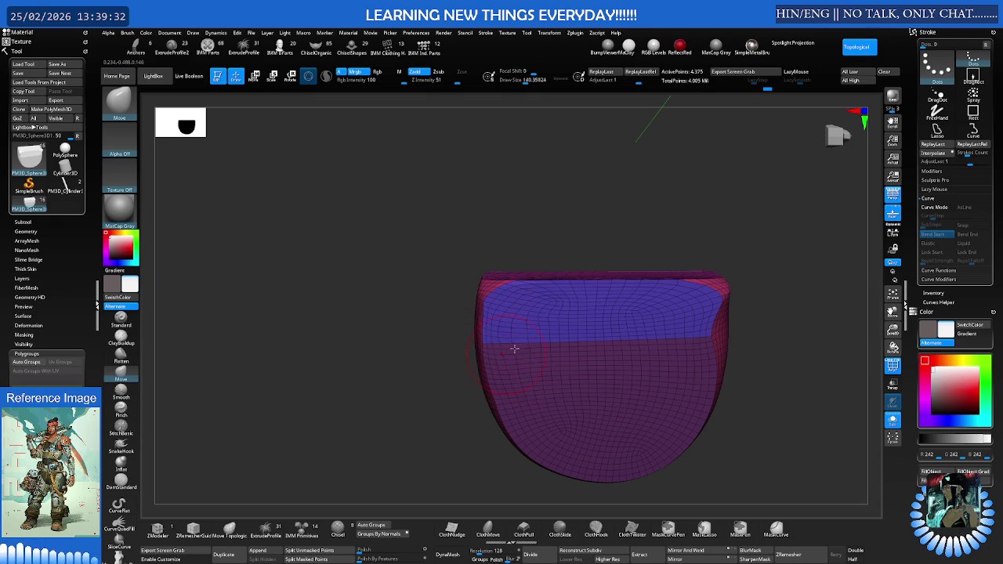
{"action": "right_click_drag", "start_coordinate": [503, 357], "coordinate": [488, 316]}
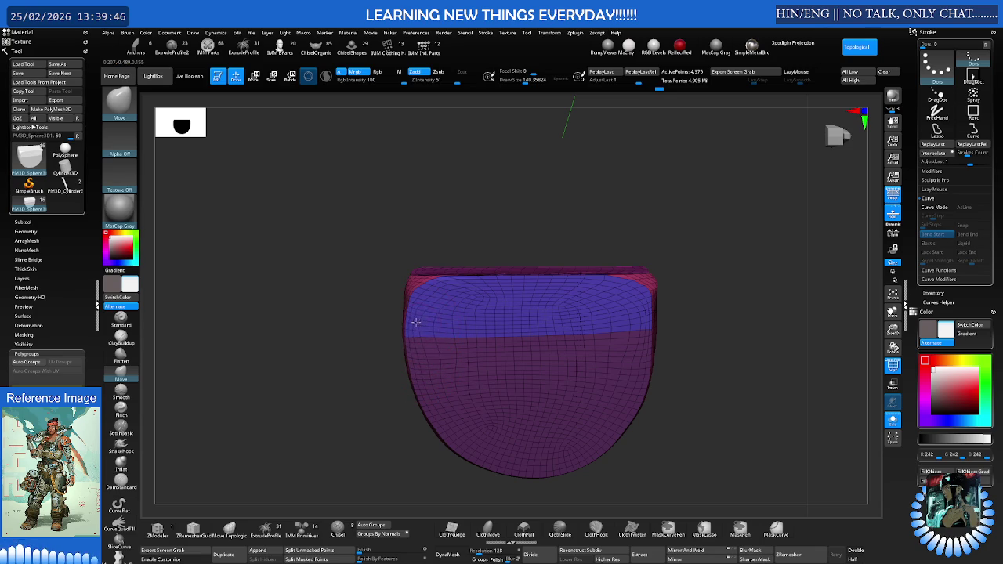
{"action": "mouse_move", "coordinate": [416, 307]}
{"action": "left_mouse_down"}
{"action": "mouse_move", "coordinate": [426, 299]}
{"action": "mouse_move", "coordinate": [444, 316]}
{"action": "left_mouse_up"}
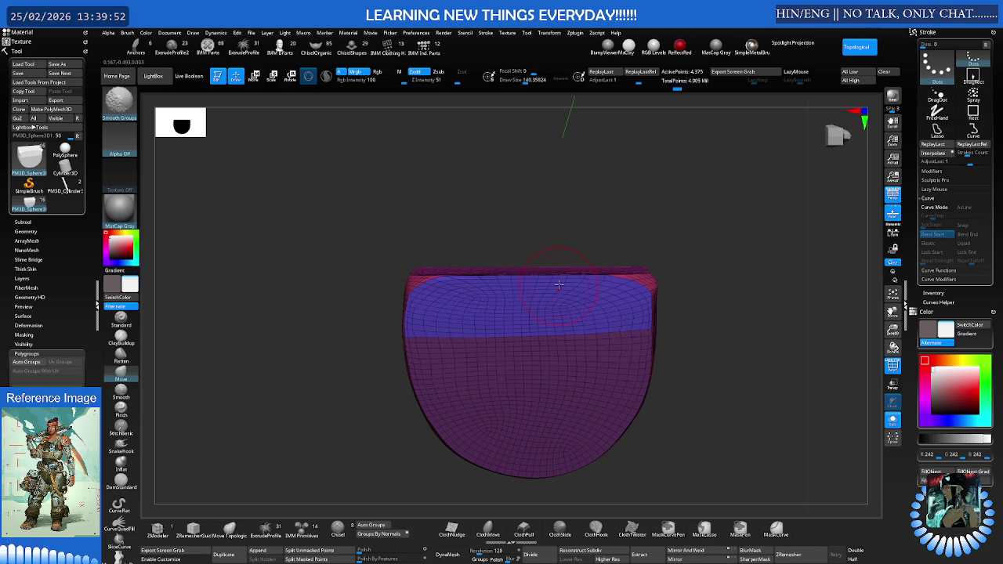
{"action": "right_click_drag", "start_coordinate": [557, 290], "coordinate": [551, 406]}
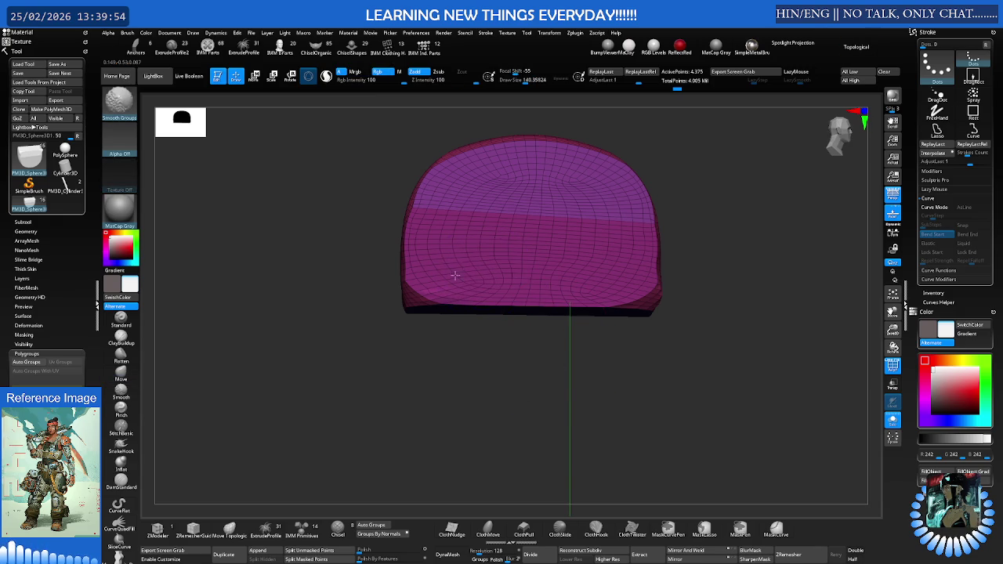
- Apply Polish By Groups at 11 from Tool > Deformation and rotate the shell to check
{"action": "key", "text": "b"}
{"action": "key", "text": "m"}
{"action": "key", "text": "v"}
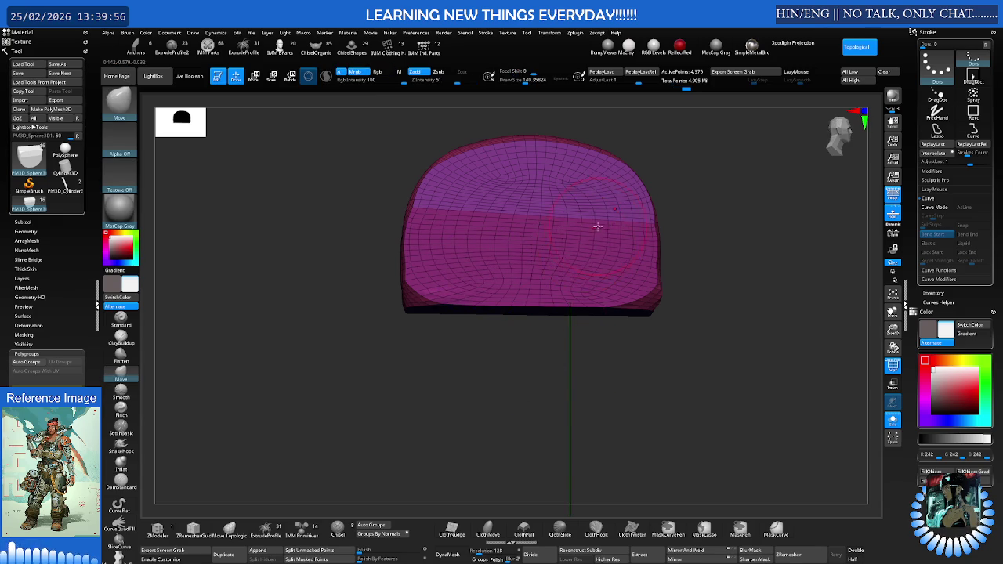
{"action": "right_click_drag", "start_coordinate": [596, 227], "coordinate": [603, 237]}
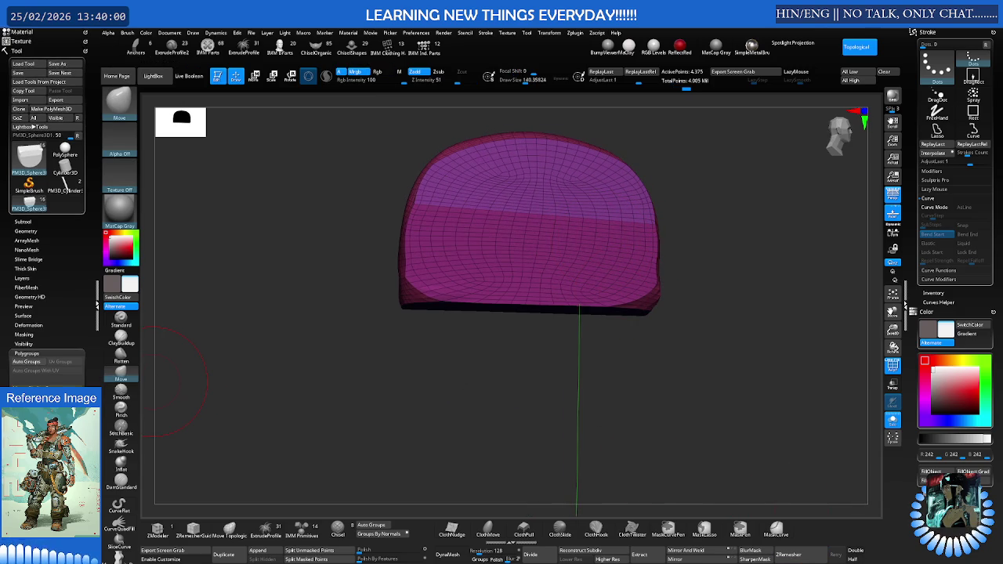
{"action": "left_click", "coordinate": [27, 353]}
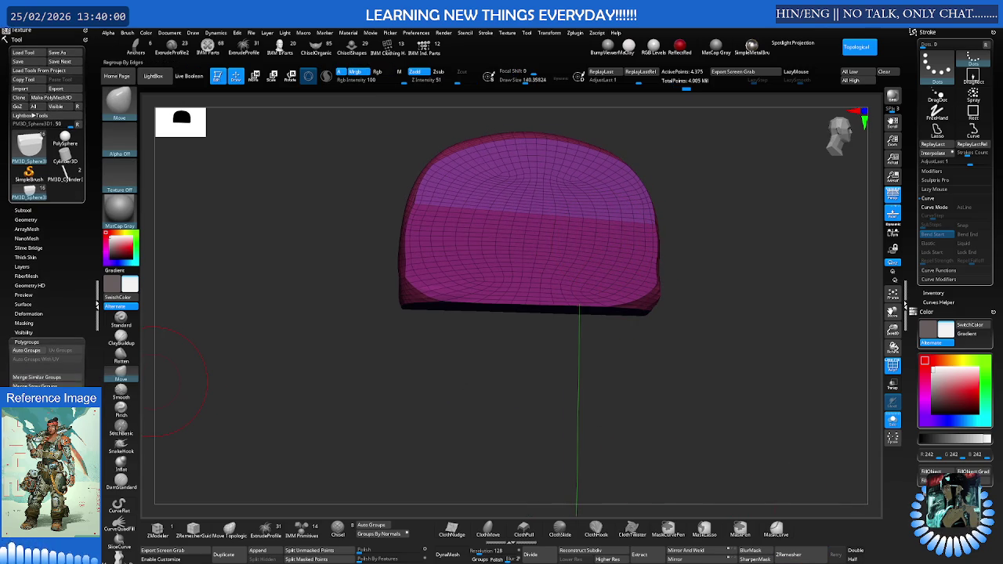
{"action": "left_click", "coordinate": [28, 314]}
{"action": "left_click_drag", "start_coordinate": [28, 295], "coordinate": [44, 293]}
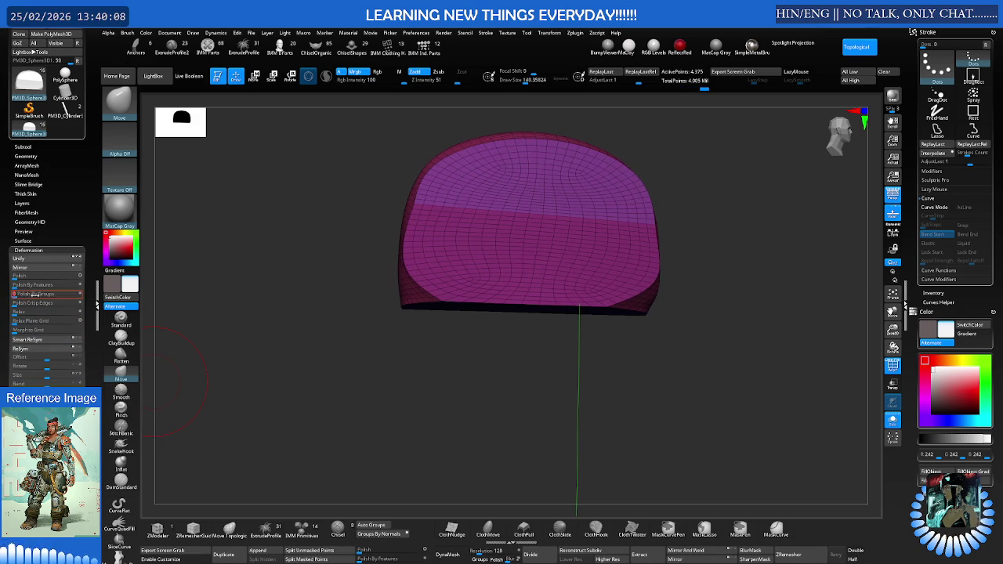
{"action": "mouse_move", "coordinate": [419, 287]}
{"action": "right_mouse_down"}
{"action": "mouse_move", "coordinate": [556, 277]}
{"action": "mouse_move", "coordinate": [604, 283]}
{"action": "mouse_move", "coordinate": [593, 311]}
{"action": "mouse_move", "coordinate": [606, 302]}
{"action": "right_mouse_up"}
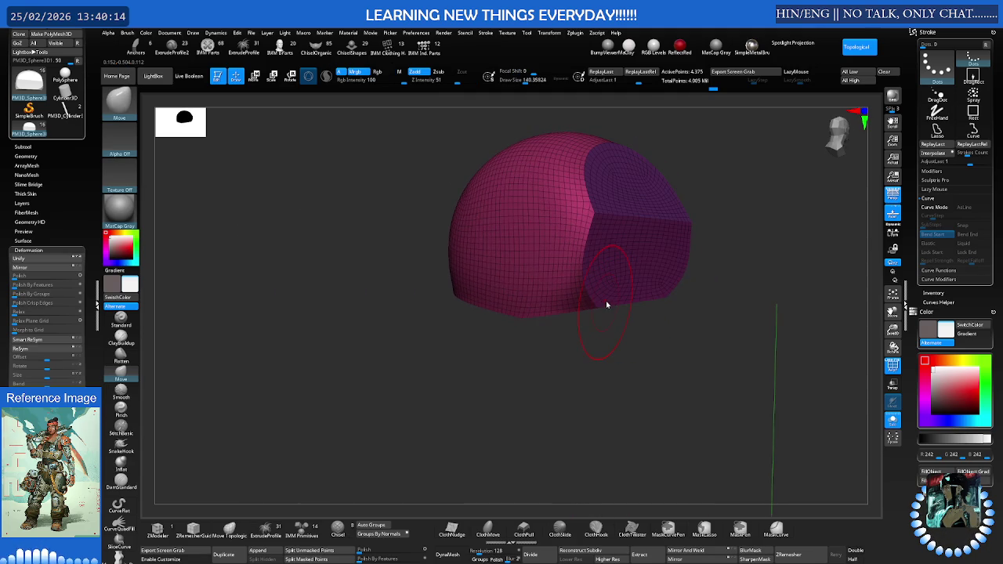
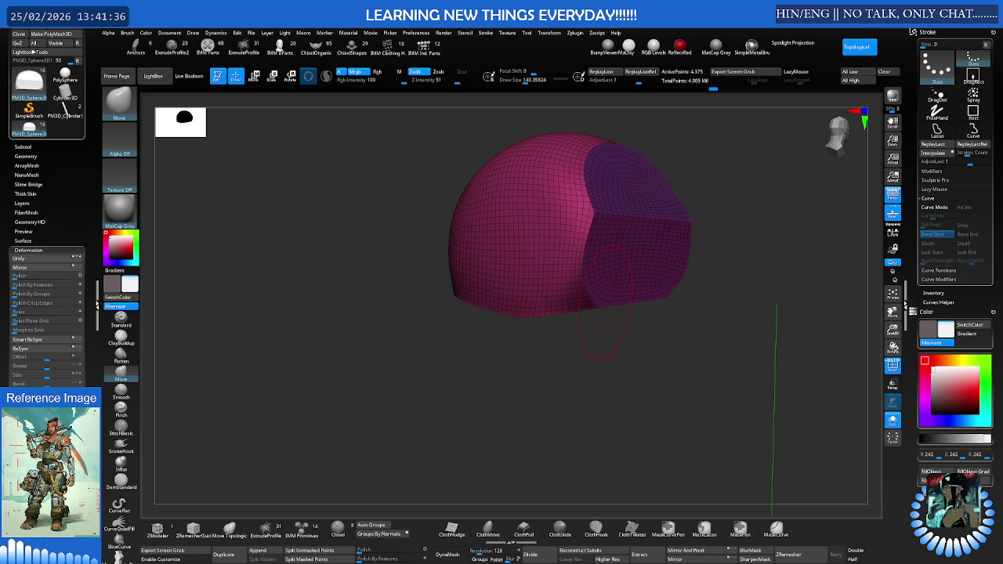
- Isolate the shoulder plate with Solo and frame its curved pink face
{"action": "mouse_move", "coordinate": [625, 269]}
{"action": "right_mouse_down", "text": "shift"}
{"action": "mouse_move", "coordinate": [605, 264]}
{"action": "mouse_move", "coordinate": [600, 230]}
{"action": "right_mouse_up", "text": "shift"}
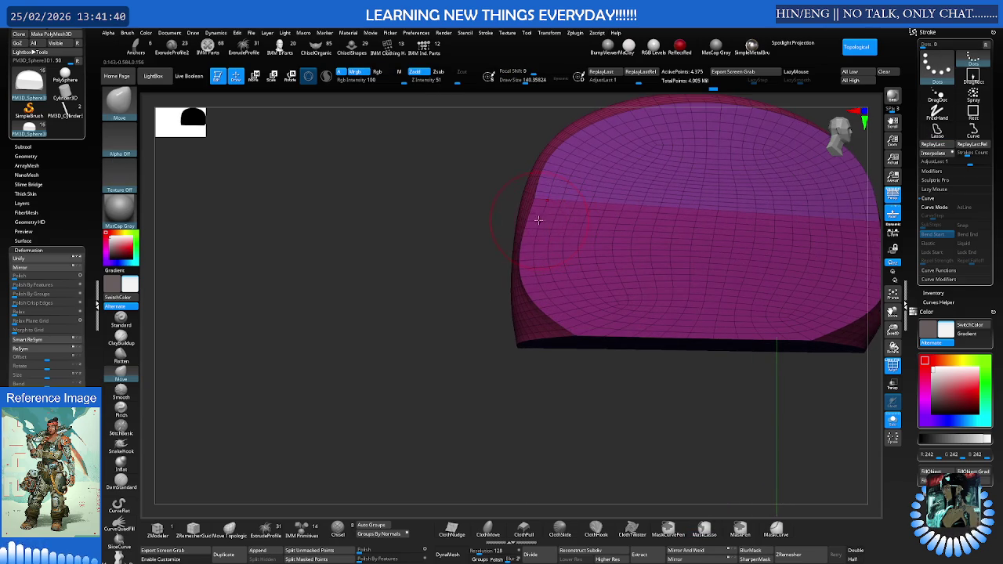
{"action": "key", "text": "f"}
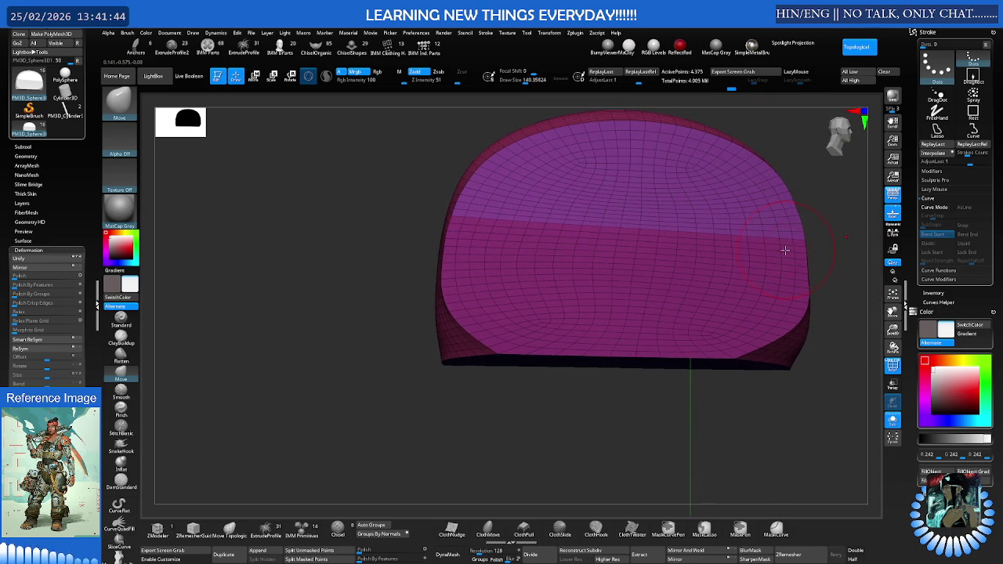
{"action": "mouse_move", "coordinate": [656, 192]}
{"action": "right_mouse_down"}
{"action": "mouse_move", "coordinate": [620, 215]}
{"action": "mouse_move", "coordinate": [643, 219]}
{"action": "mouse_move", "coordinate": [613, 206]}
{"action": "mouse_move", "coordinate": [602, 225]}
{"action": "mouse_move", "coordinate": [623, 259]}
{"action": "mouse_move", "coordinate": [603, 254]}
{"action": "mouse_move", "coordinate": [676, 307]}
{"action": "right_mouse_up"}
{"action": "key", "text": "shift+s"}
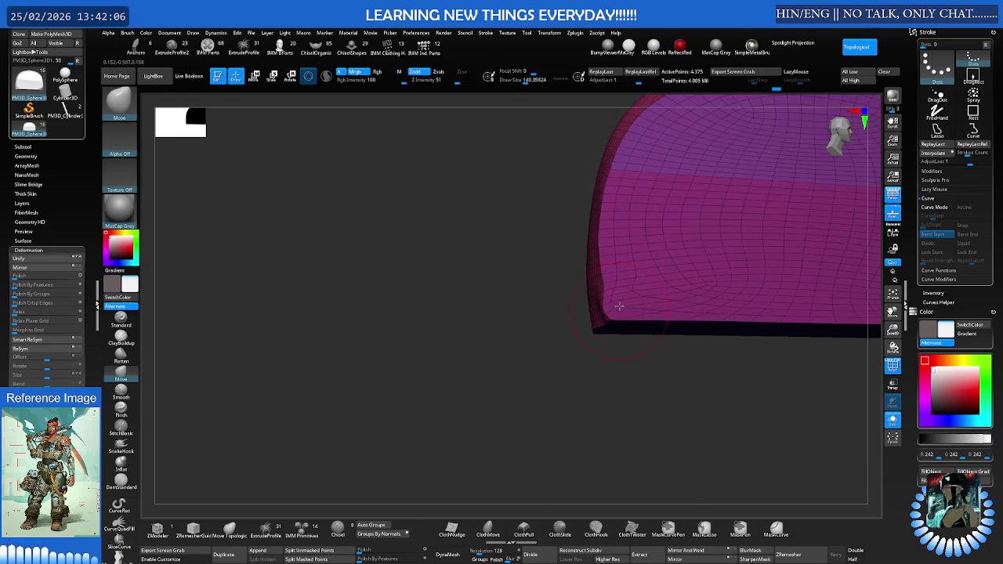
{"action": "right_click_drag", "start_coordinate": [619, 313], "coordinate": [596, 270]}
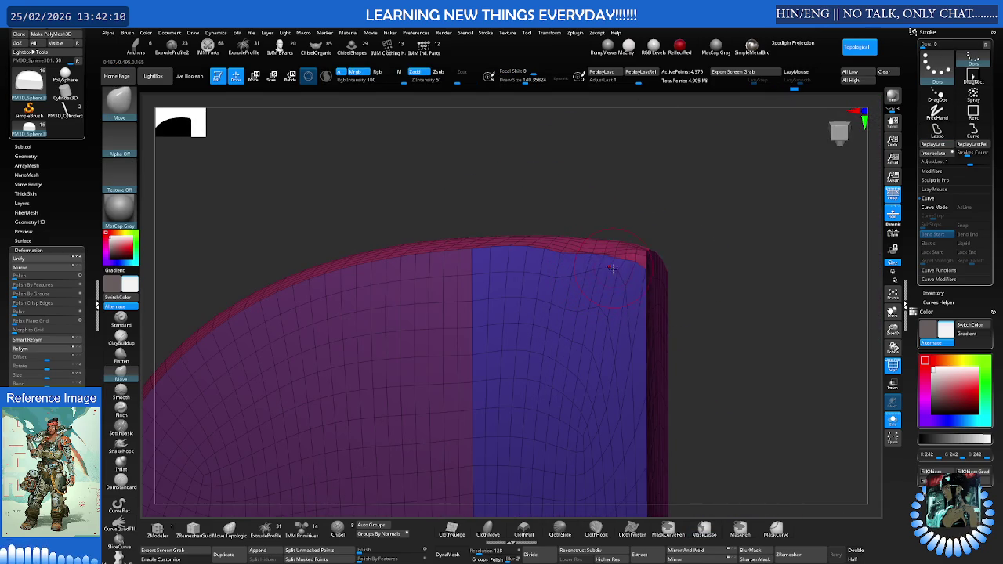
{"action": "mouse_move", "coordinate": [640, 274]}
{"action": "right_mouse_down"}
{"action": "mouse_move", "coordinate": [647, 281]}
{"action": "mouse_move", "coordinate": [681, 264]}
{"action": "mouse_move", "coordinate": [589, 289]}
{"action": "right_mouse_up"}
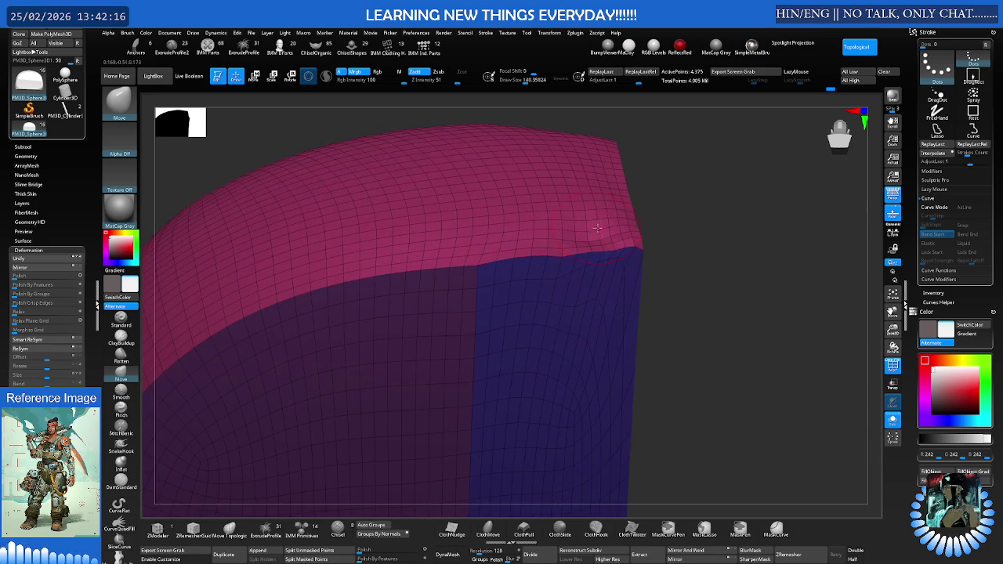
{"action": "key", "text": "shift"}
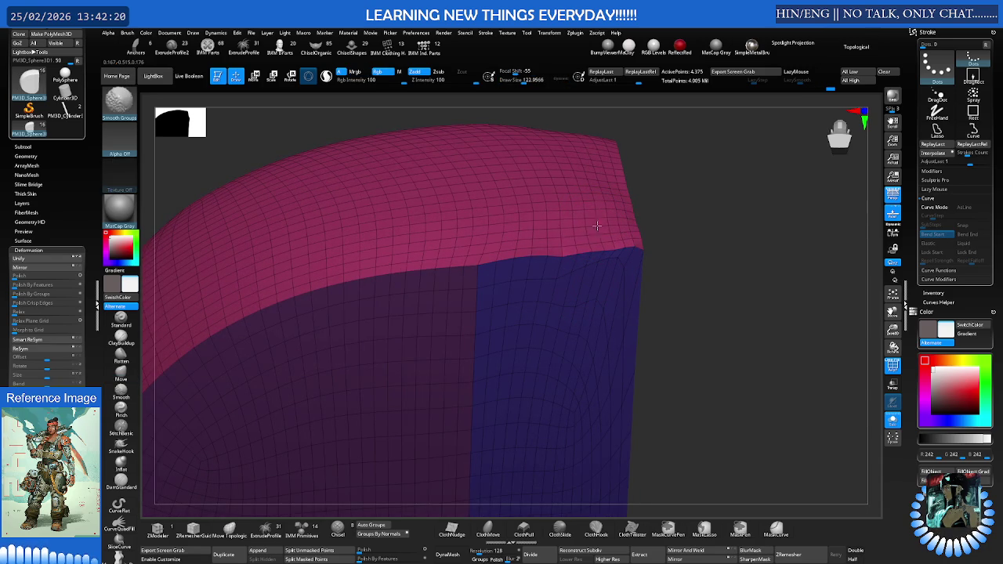
{"action": "right_click_drag", "start_coordinate": [582, 215], "coordinate": [577, 224], "text": "shift"}
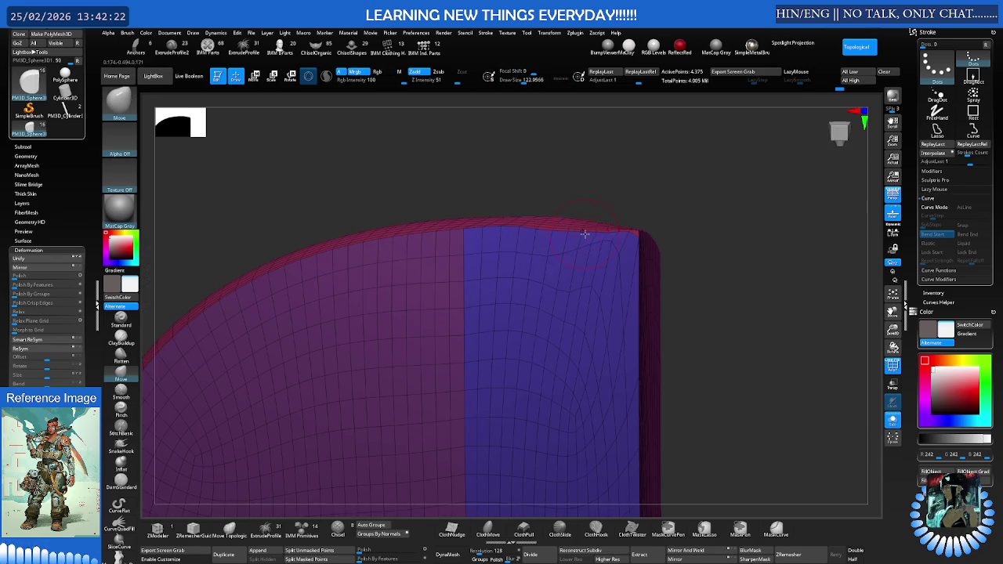
{"action": "right_click_drag", "start_coordinate": [634, 238], "coordinate": [684, 237]}
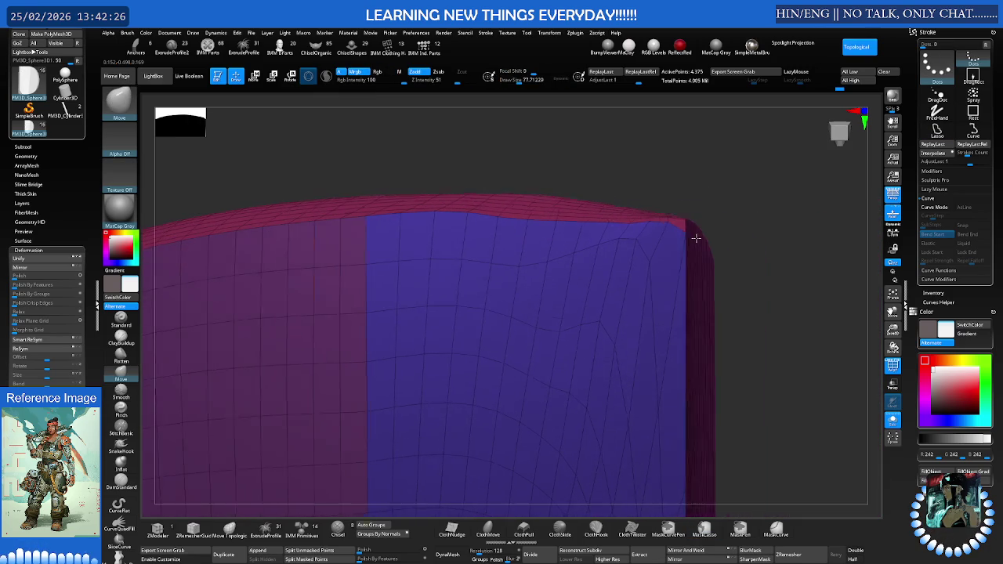
{"action": "mouse_move", "coordinate": [681, 228]}
{"action": "right_mouse_down"}
{"action": "mouse_move", "coordinate": [643, 259]}
{"action": "mouse_move", "coordinate": [556, 253]}
{"action": "mouse_move", "coordinate": [598, 251]}
{"action": "mouse_move", "coordinate": [600, 240]}
{"action": "mouse_move", "coordinate": [549, 195]}
{"action": "right_mouse_up"}
{"action": "key", "text": "s"}
- With a Move brush of about 149, drag the lower-right corner and bottom edge down smoothly
{"action": "mouse_move", "coordinate": [567, 213]}
{"action": "left_mouse_down"}
{"action": "mouse_move", "coordinate": [593, 254]}
{"action": "mouse_move", "coordinate": [601, 297]}
{"action": "mouse_move", "coordinate": [549, 340]}
{"action": "left_mouse_up"}
{"action": "key", "text": "s"}
{"action": "left_click_drag", "start_coordinate": [590, 306], "coordinate": [593, 324]}
{"action": "mouse_move", "coordinate": [533, 328]}
{"action": "left_mouse_down"}
{"action": "mouse_move", "coordinate": [503, 320]}
{"action": "mouse_move", "coordinate": [488, 331]}
{"action": "left_mouse_up"}
{"action": "mouse_move", "coordinate": [553, 340]}
{"action": "left_mouse_down"}
{"action": "mouse_move", "coordinate": [497, 327]}
{"action": "mouse_move", "coordinate": [443, 338]}
{"action": "mouse_move", "coordinate": [551, 336]}
{"action": "mouse_move", "coordinate": [581, 259]}
{"action": "mouse_move", "coordinate": [565, 291]}
{"action": "mouse_move", "coordinate": [578, 318]}
{"action": "mouse_move", "coordinate": [564, 253]}
{"action": "mouse_move", "coordinate": [540, 266]}
{"action": "mouse_move", "coordinate": [515, 231]}
{"action": "mouse_move", "coordinate": [470, 220]}
{"action": "mouse_move", "coordinate": [478, 171]}
{"action": "mouse_move", "coordinate": [480, 221]}
{"action": "mouse_move", "coordinate": [478, 208]}
{"action": "mouse_move", "coordinate": [531, 202]}
{"action": "mouse_move", "coordinate": [654, 212]}
{"action": "left_mouse_up"}
- Push the plate's left edge outward, resizing the brush through 164, 107, 282 and finally 136
{"action": "key", "text": "s"}
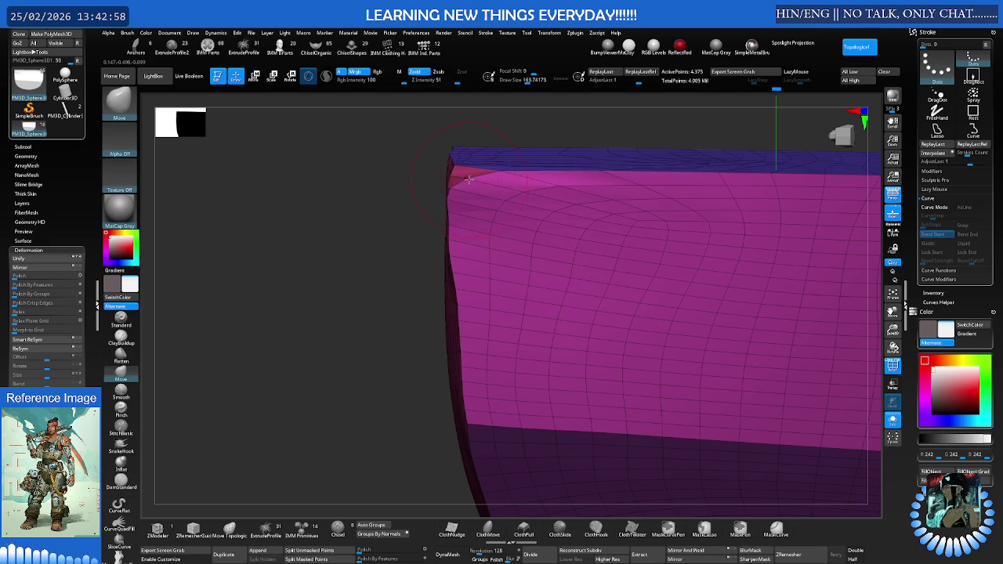
{"action": "scroll", "coordinate": [477, 188], "scroll_direction": "up", "scroll_amount": 2}
{"action": "key", "text": "s"}
{"action": "left_click_drag", "start_coordinate": [495, 182], "coordinate": [468, 172]}
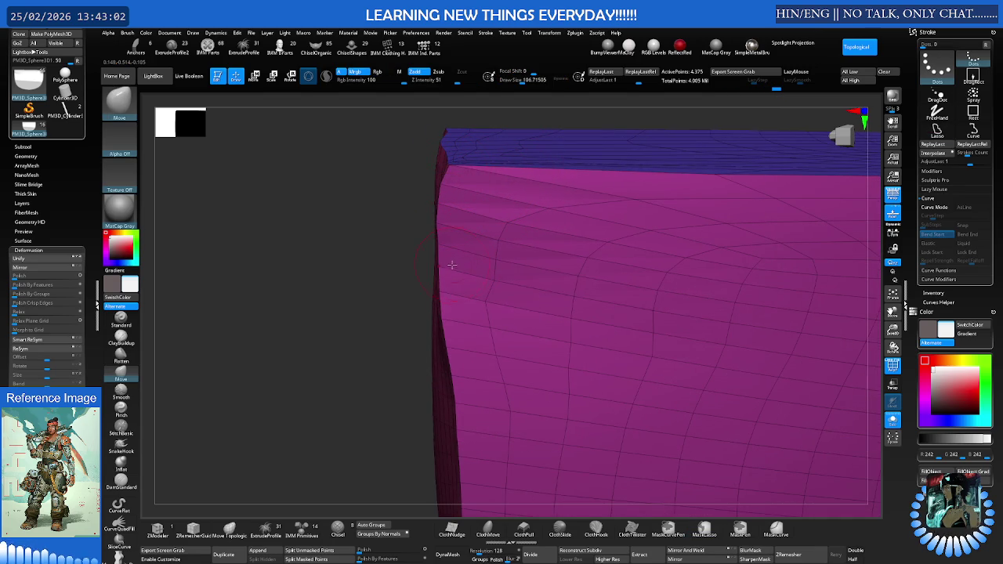
{"action": "key", "text": "s"}
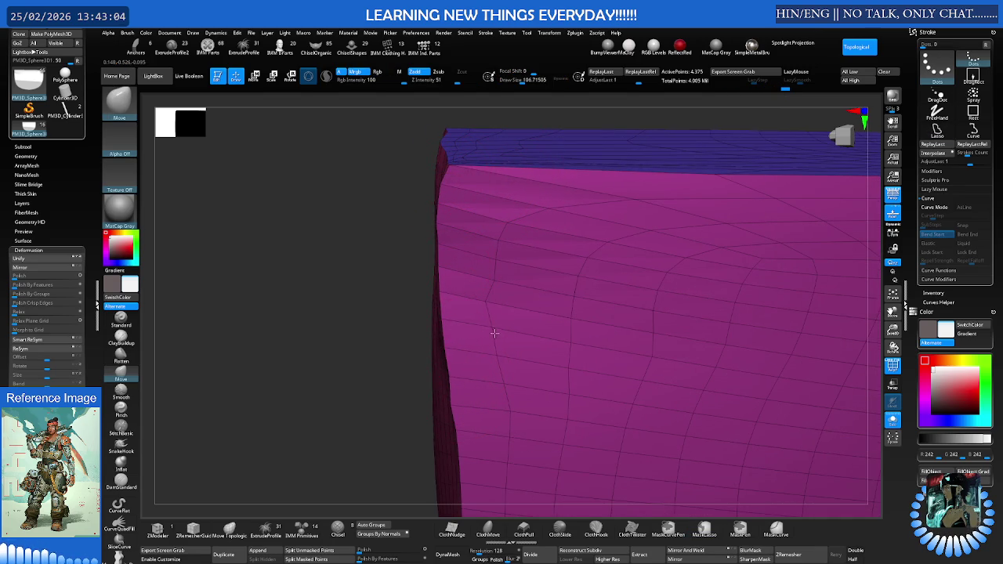
{"action": "left_click_drag", "start_coordinate": [499, 334], "coordinate": [541, 332]}
{"action": "mouse_move", "coordinate": [483, 280]}
{"action": "left_mouse_down"}
{"action": "mouse_move", "coordinate": [553, 280]}
{"action": "mouse_move", "coordinate": [502, 302]}
{"action": "left_mouse_up"}
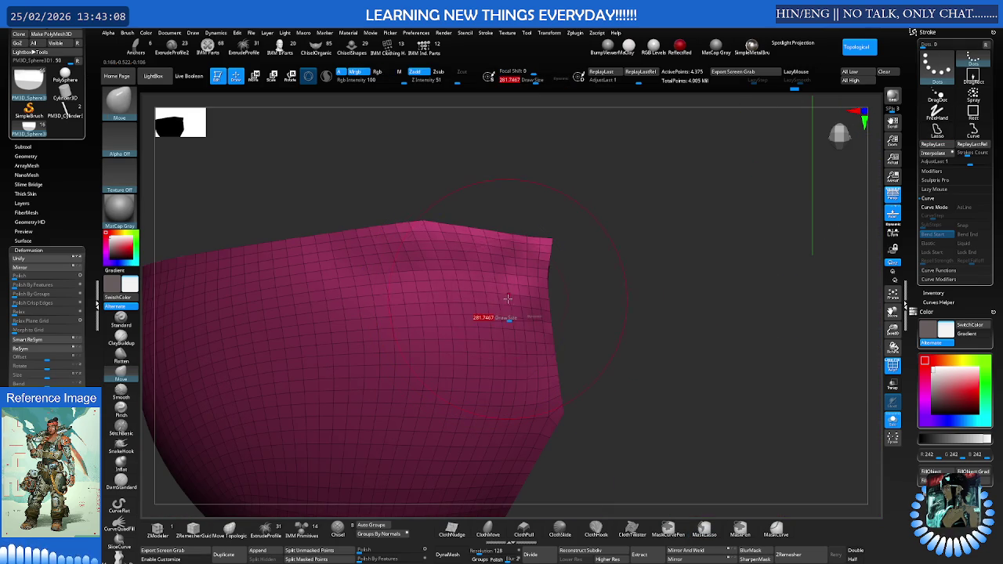
{"action": "key", "text": "s"}
{"action": "left_click_drag", "start_coordinate": [513, 323], "coordinate": [497, 322]}
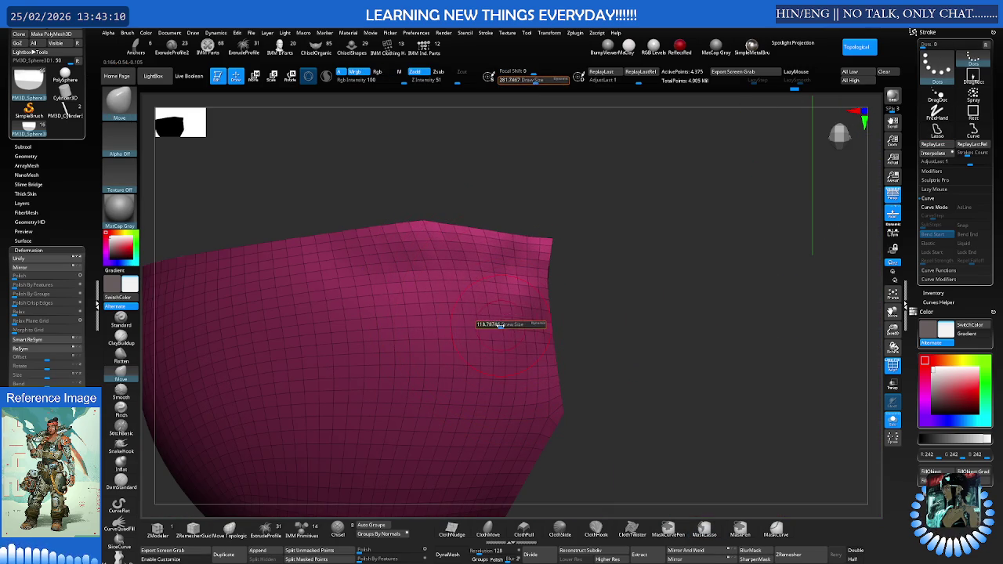
{"action": "key", "text": "shift"}
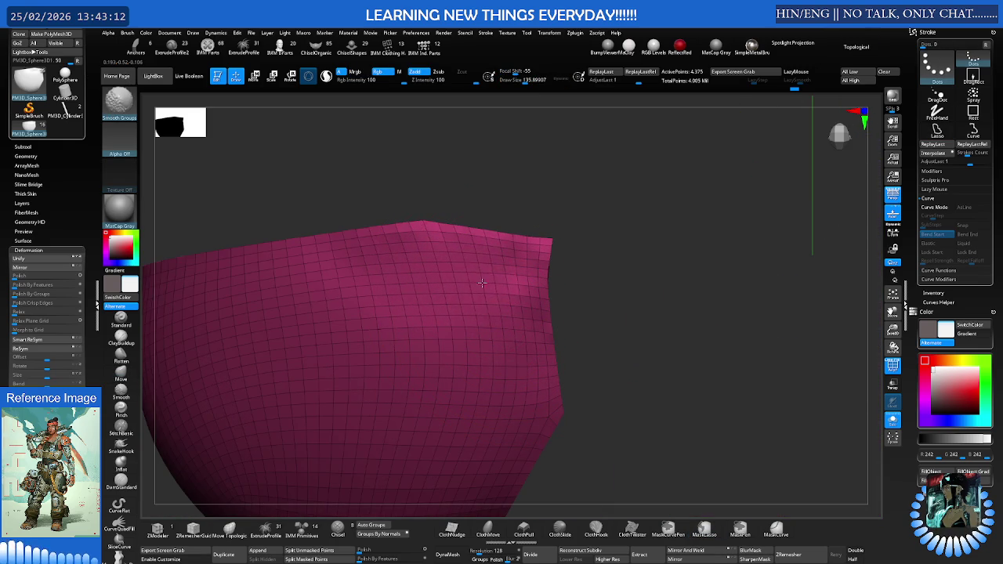
- Run ZRemesher on the shoulder plate to give it even quad topology
{"action": "key", "text": "f"}
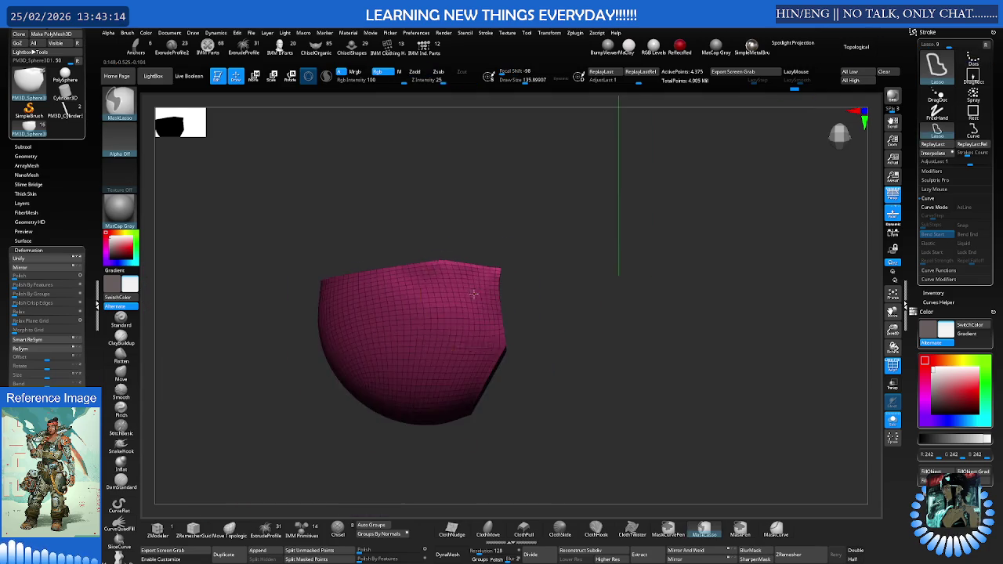
{"action": "left_click_drag", "start_coordinate": [509, 330], "coordinate": [470, 313]}
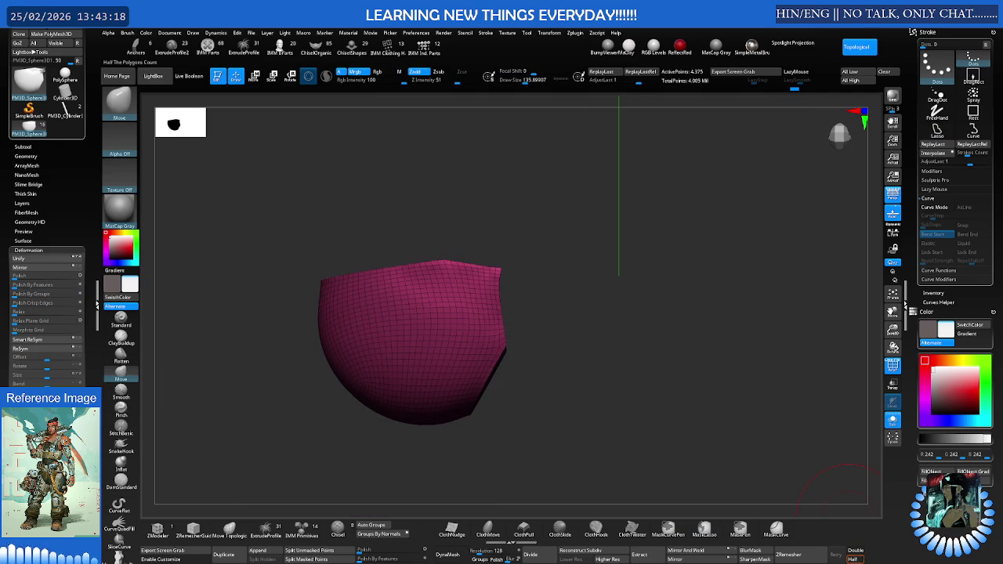
{"action": "left_click", "coordinate": [815, 553]}
{"action": "mouse_move", "coordinate": [647, 383]}
{"action": "left_mouse_down"}
{"action": "mouse_move", "coordinate": [621, 391]}
{"action": "mouse_move", "coordinate": [629, 379]}
{"action": "left_mouse_up"}
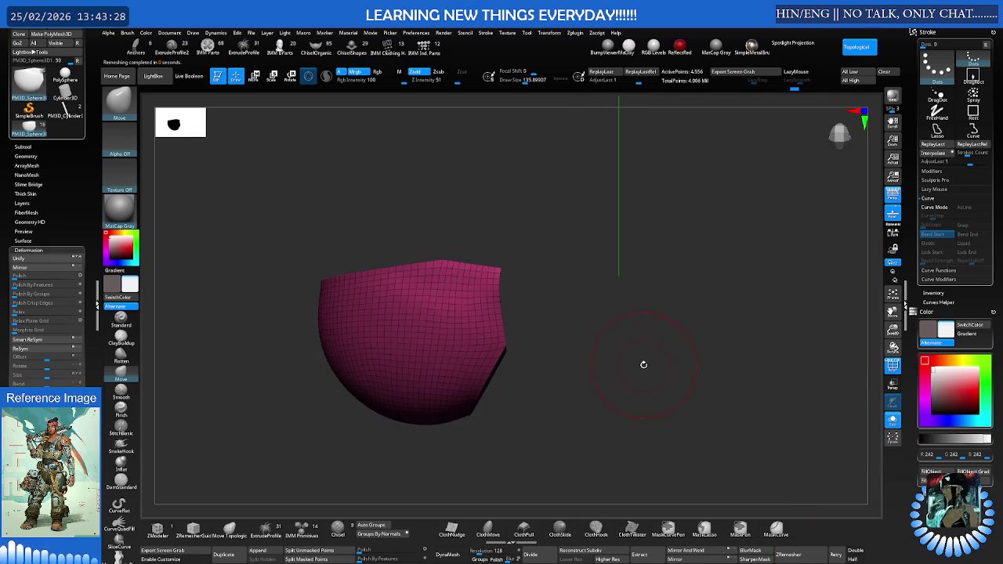
- Nudge the remeshed plate's left edge slightly with the Move brush
{"action": "mouse_move", "coordinate": [644, 366]}
{"action": "left_mouse_down"}
{"action": "mouse_move", "coordinate": [614, 369]}
{"action": "mouse_move", "coordinate": [611, 280]}
{"action": "left_mouse_up"}
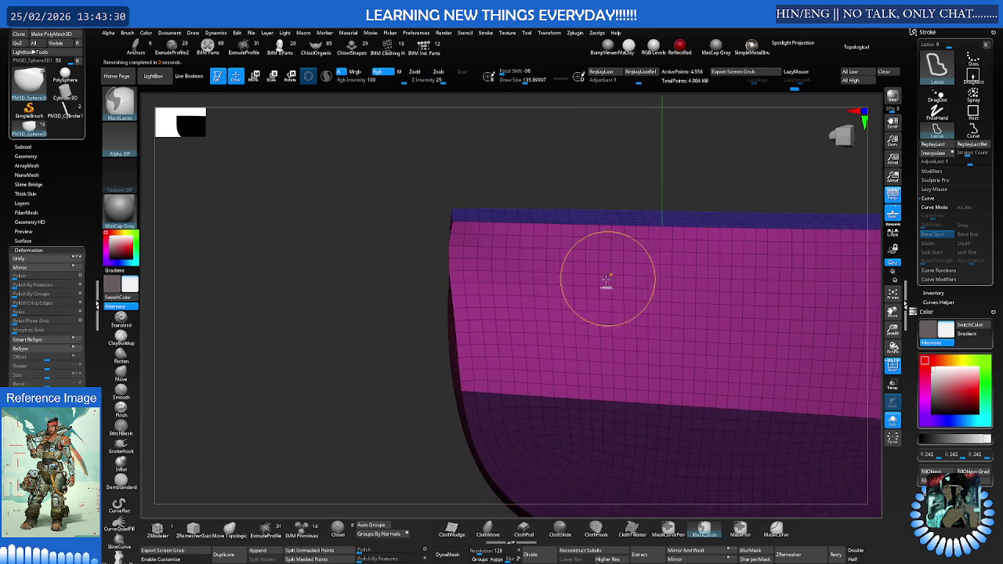
{"action": "left_click_drag", "start_coordinate": [461, 267], "coordinate": [469, 243]}
{"action": "left_click_drag", "start_coordinate": [474, 296], "coordinate": [473, 322]}
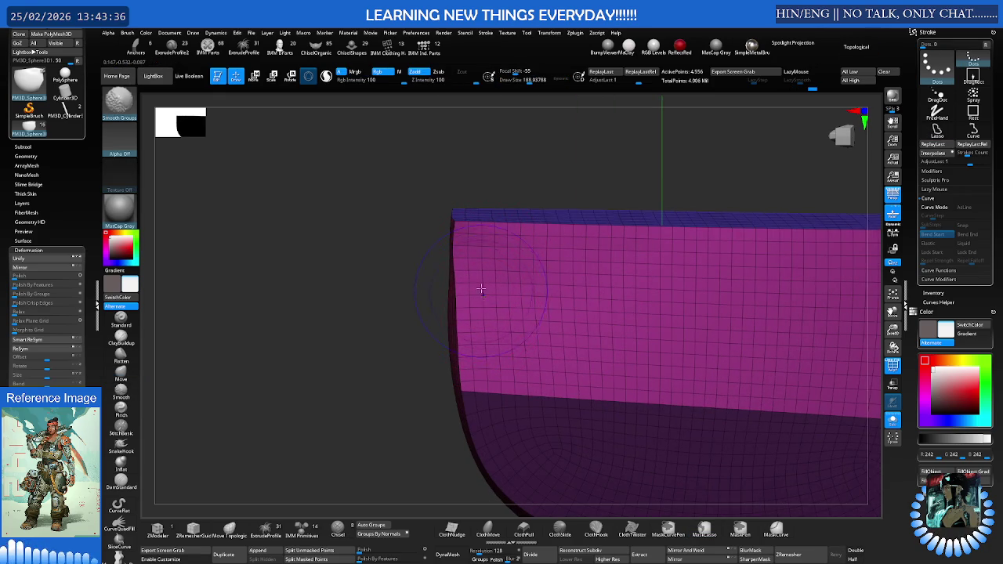
{"action": "mouse_move", "coordinate": [481, 294]}
{"action": "right_mouse_down"}
{"action": "mouse_move", "coordinate": [423, 304]}
{"action": "mouse_move", "coordinate": [602, 291]}
{"action": "mouse_move", "coordinate": [565, 296]}
{"action": "right_mouse_up"}
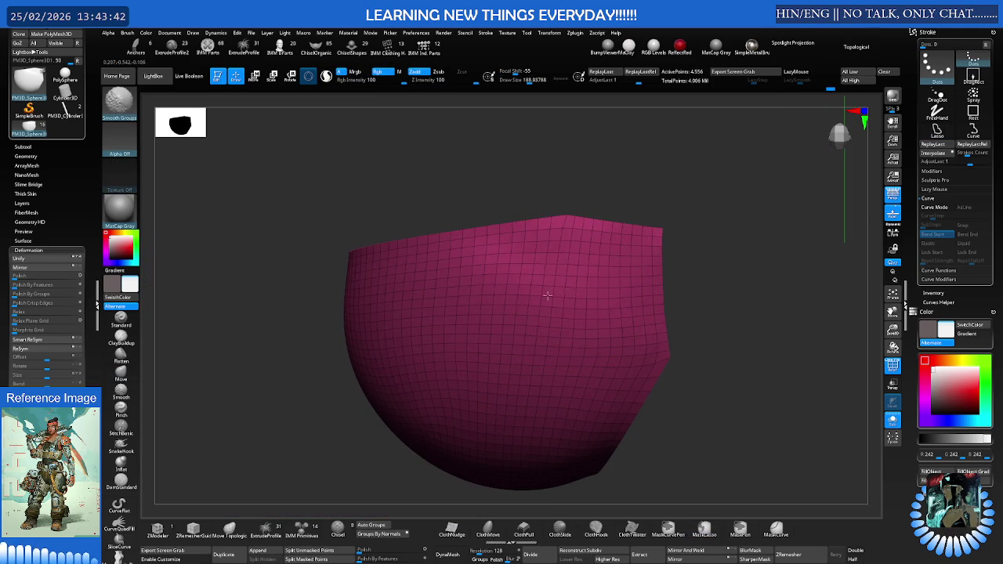
{"action": "mouse_move", "coordinate": [491, 298]}
{"action": "right_mouse_down"}
{"action": "mouse_move", "coordinate": [599, 248]}
{"action": "mouse_move", "coordinate": [523, 373]}
{"action": "right_mouse_up"}
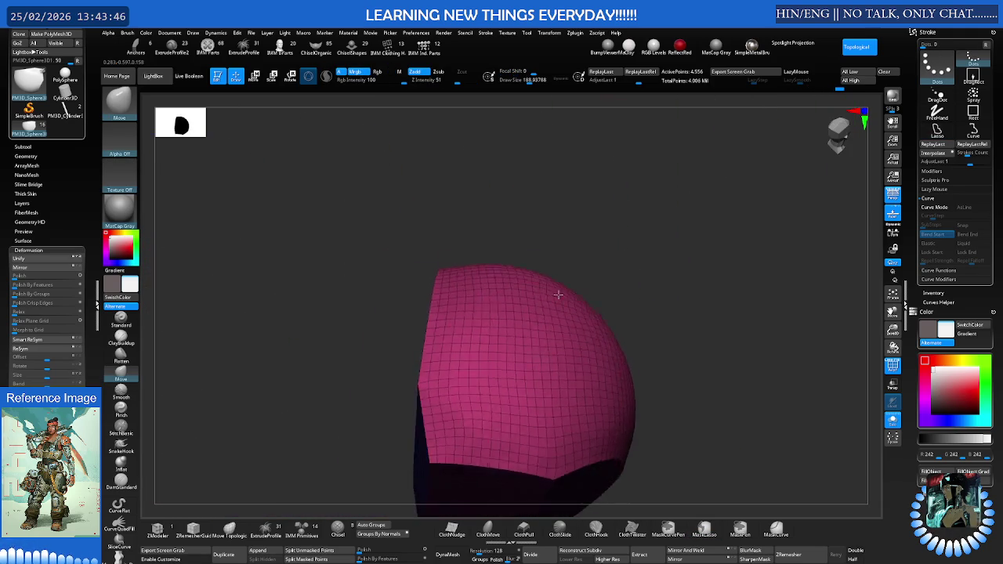
- Apply Polish By Groups to the plate, then turn off Solo to reveal the full body
{"action": "key", "text": "shift"}
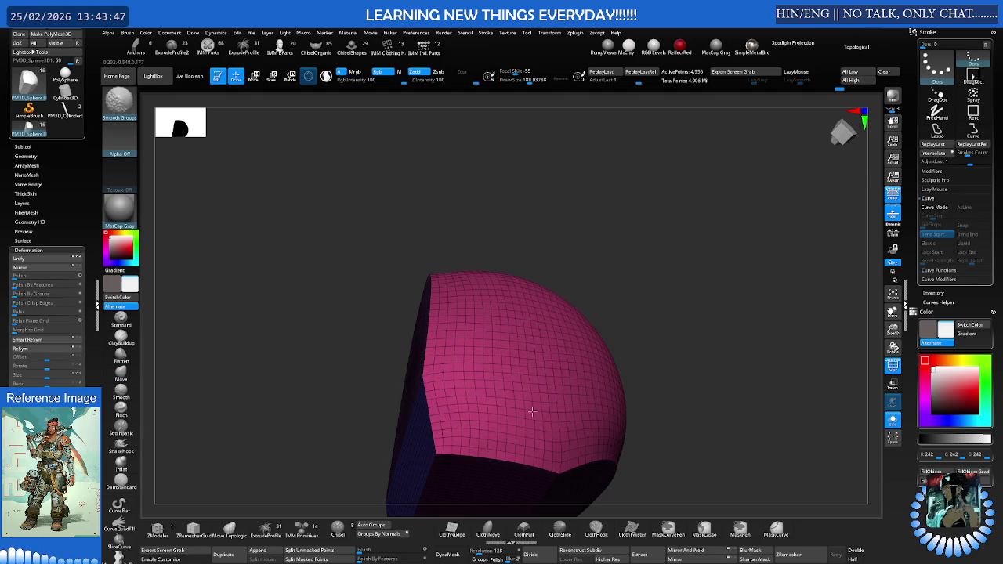
{"action": "mouse_move", "coordinate": [492, 397]}
{"action": "right_mouse_down"}
{"action": "mouse_move", "coordinate": [575, 340]}
{"action": "mouse_move", "coordinate": [502, 343]}
{"action": "mouse_move", "coordinate": [554, 300]}
{"action": "mouse_move", "coordinate": [520, 307]}
{"action": "mouse_move", "coordinate": [470, 337]}
{"action": "right_mouse_up"}
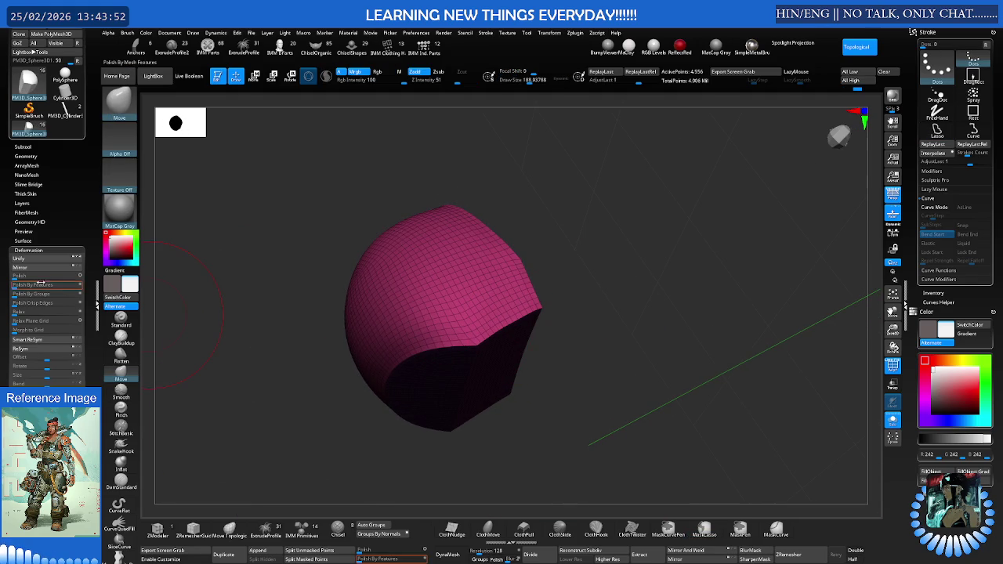
{"action": "left_click_drag", "start_coordinate": [22, 296], "coordinate": [34, 294]}
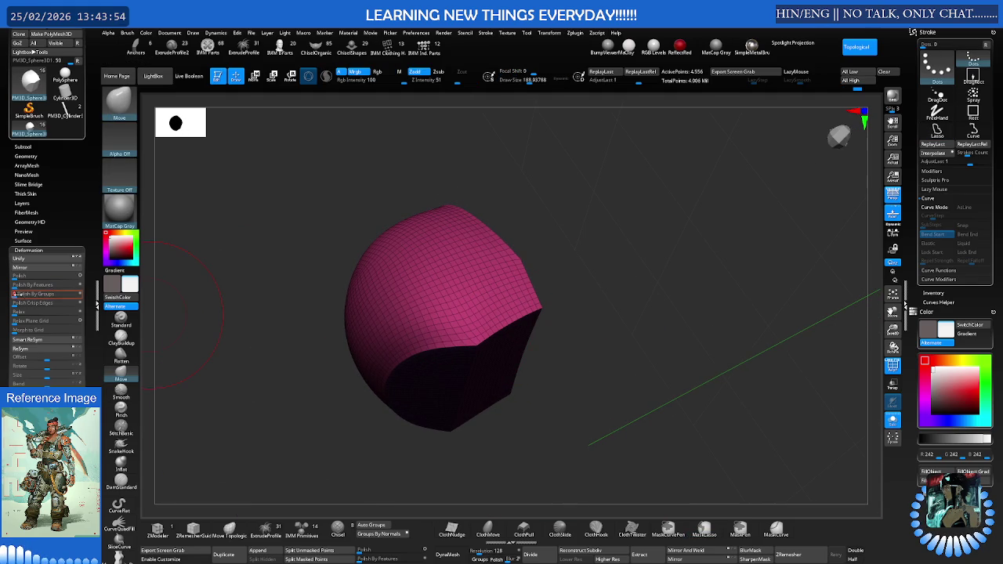
{"action": "mouse_move", "coordinate": [486, 313]}
{"action": "right_mouse_down"}
{"action": "mouse_move", "coordinate": [576, 298]}
{"action": "mouse_move", "coordinate": [548, 345]}
{"action": "mouse_move", "coordinate": [585, 295]}
{"action": "mouse_move", "coordinate": [553, 308]}
{"action": "mouse_move", "coordinate": [673, 293]}
{"action": "mouse_move", "coordinate": [582, 297]}
{"action": "mouse_move", "coordinate": [489, 275]}
{"action": "mouse_move", "coordinate": [561, 307]}
{"action": "mouse_move", "coordinate": [678, 295]}
{"action": "right_mouse_up"}
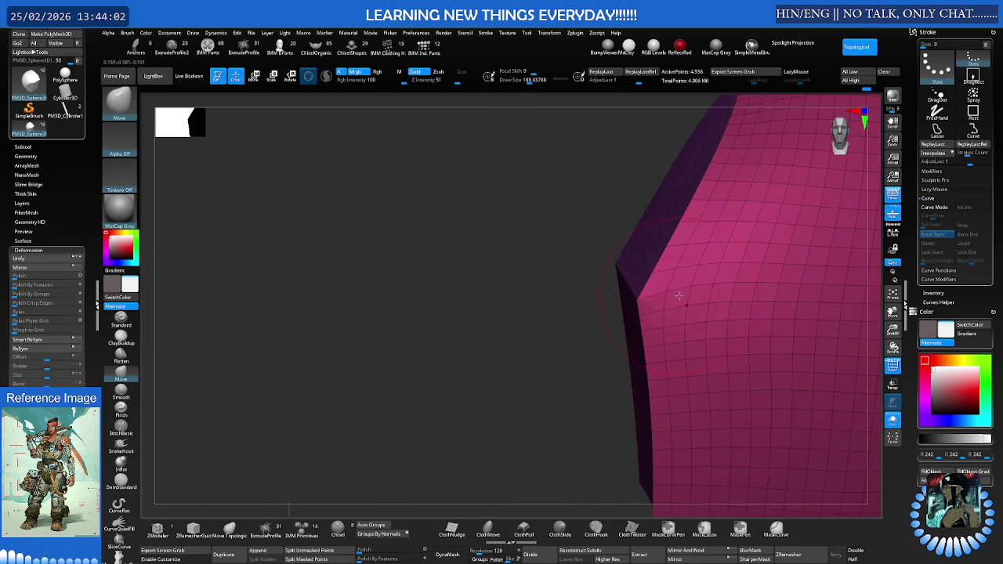
{"action": "mouse_move", "coordinate": [684, 290]}
{"action": "right_mouse_down", "text": "alt"}
{"action": "mouse_move", "coordinate": [607, 287]}
{"action": "mouse_move", "coordinate": [596, 315]}
{"action": "mouse_move", "coordinate": [654, 320]}
{"action": "mouse_move", "coordinate": [645, 332]}
{"action": "mouse_move", "coordinate": [633, 312]}
{"action": "right_mouse_up", "text": "alt"}
{"action": "key", "text": "ctrl+shift+s"}
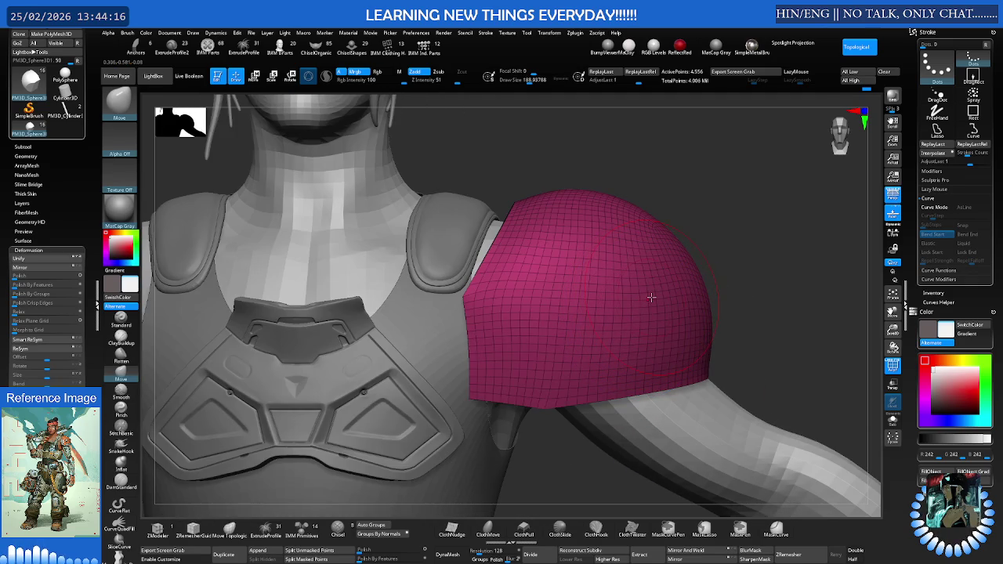
- Rotate the shoulder cap into place over the shoulder with the Transpose gizmo
{"action": "key", "text": "w"}
{"action": "left_click_drag", "start_coordinate": [619, 271], "coordinate": [620, 264]}
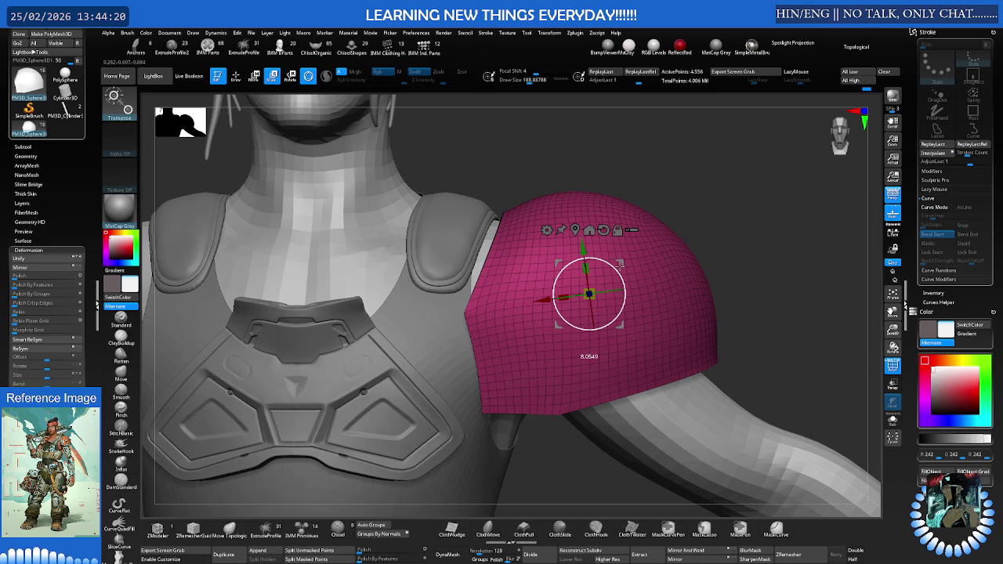
{"action": "left_click_drag", "start_coordinate": [620, 263], "coordinate": [625, 276]}
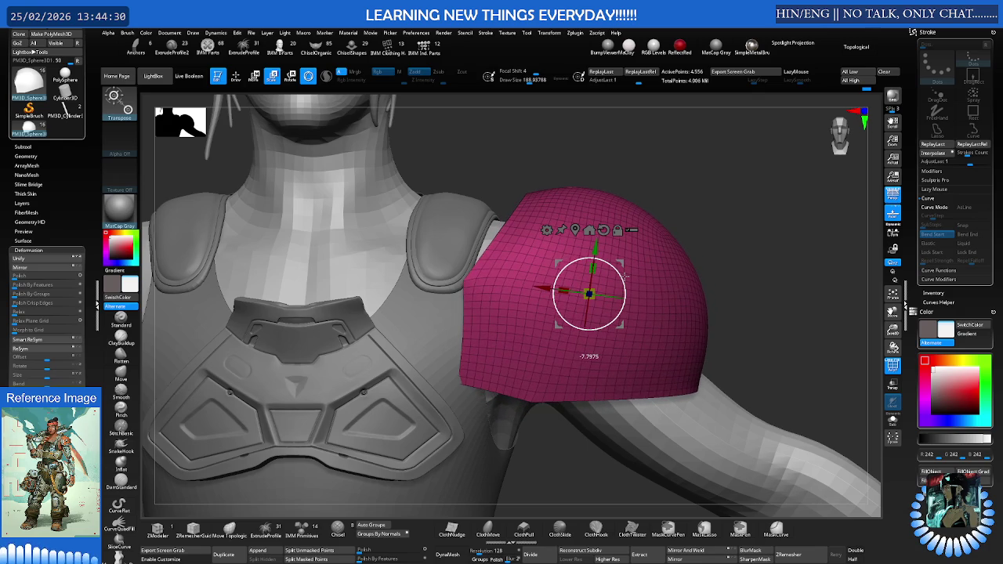
{"action": "left_click_drag", "start_coordinate": [625, 276], "coordinate": [626, 275]}
{"action": "scroll", "coordinate": [652, 259], "scroll_direction": "down", "scroll_amount": 3}
{"action": "scroll", "coordinate": [653, 265], "scroll_direction": "down", "scroll_amount": 2}
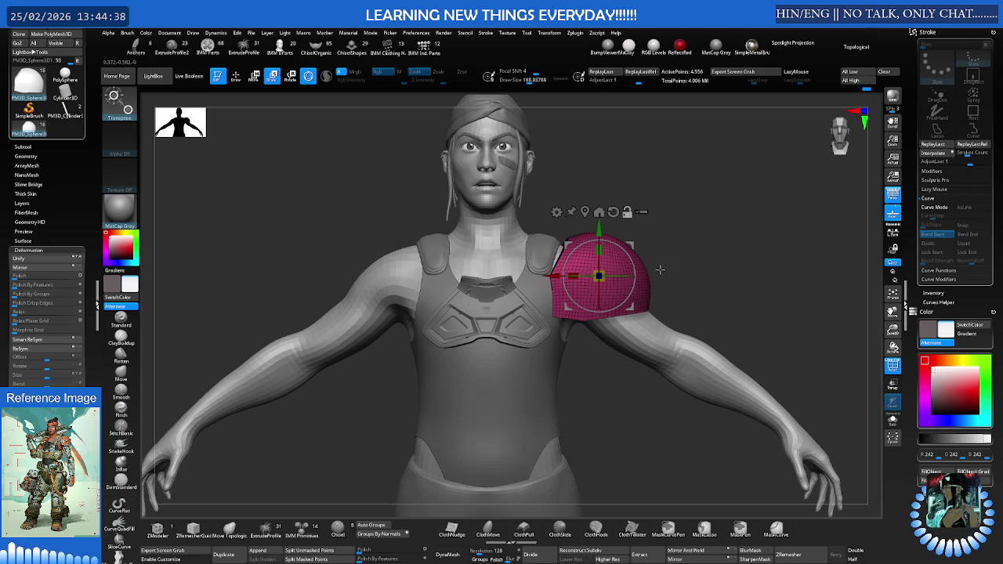
{"action": "scroll", "coordinate": [656, 269], "scroll_direction": "up", "scroll_amount": 2}
- Tilt the cap slightly and shrink it a little so it fits snugly
{"action": "left_click_drag", "start_coordinate": [628, 254], "coordinate": [629, 252]}
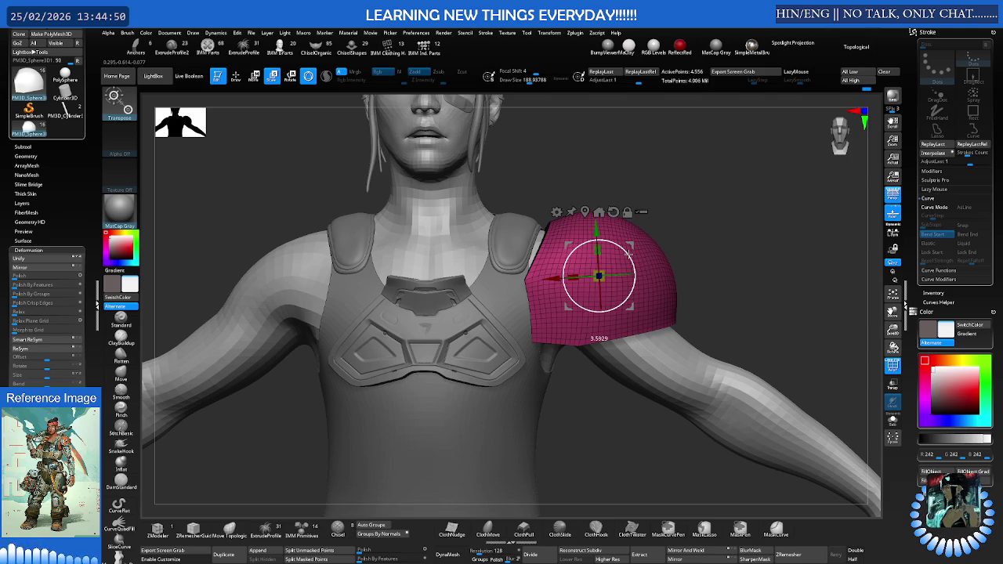
{"action": "left_click_drag", "start_coordinate": [629, 254], "coordinate": [630, 254]}
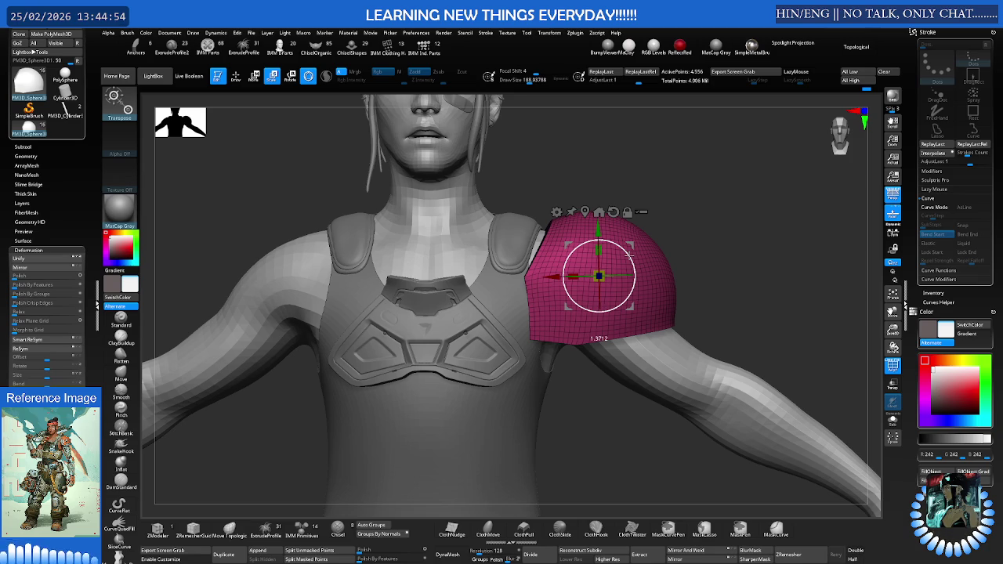
{"action": "mouse_move", "coordinate": [629, 253]}
{"action": "left_mouse_down"}
{"action": "mouse_move", "coordinate": [620, 269]}
{"action": "mouse_move", "coordinate": [652, 263]}
{"action": "mouse_move", "coordinate": [631, 263]}
{"action": "left_mouse_up"}
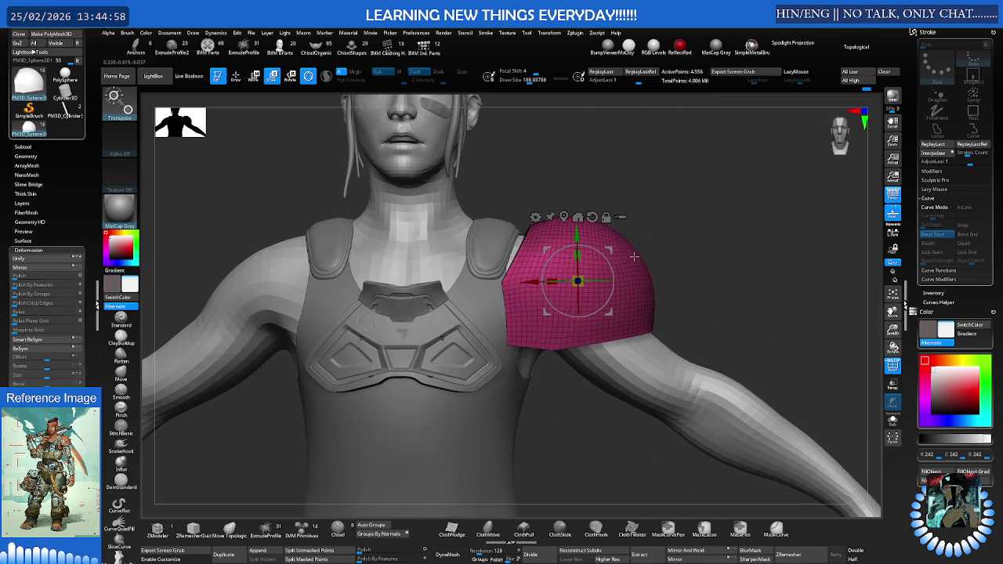
{"action": "key", "text": "q"}
{"action": "key", "text": "s"}
{"action": "key", "text": "w"}
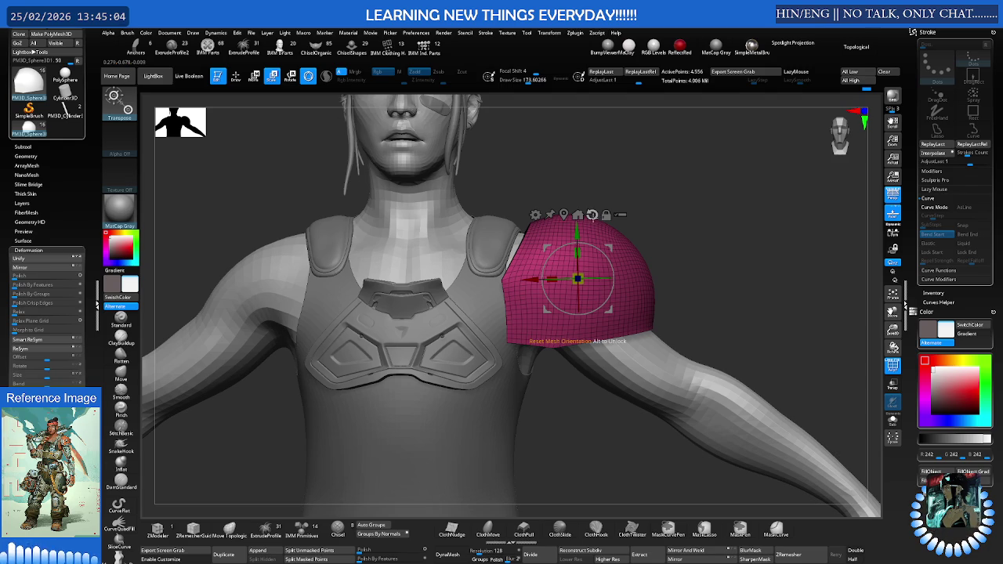
- Add a Rotate deformer and turn the pad further around the left shoulder
{"action": "left_click", "coordinate": [535, 215]}
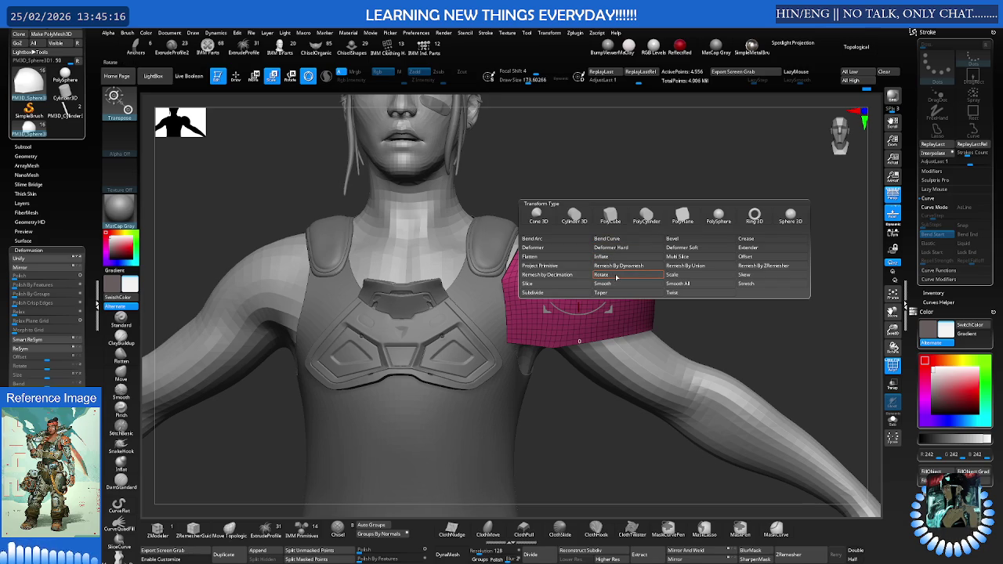
{"action": "left_click", "coordinate": [616, 278]}
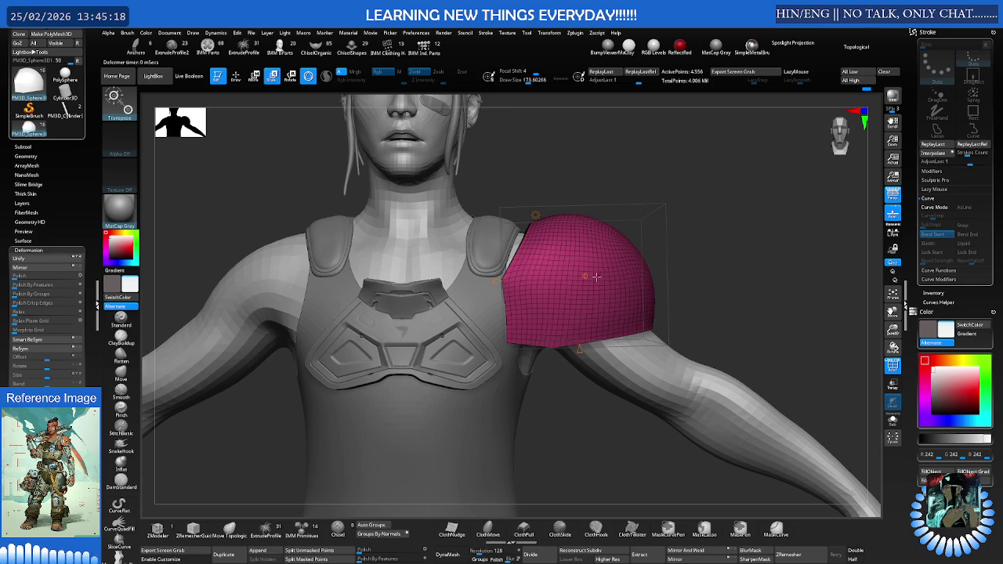
{"action": "mouse_move", "coordinate": [582, 351]}
{"action": "left_mouse_down"}
{"action": "mouse_move", "coordinate": [588, 325]}
{"action": "mouse_move", "coordinate": [520, 273]}
{"action": "mouse_move", "coordinate": [571, 276]}
{"action": "mouse_move", "coordinate": [619, 224]}
{"action": "mouse_move", "coordinate": [609, 275]}
{"action": "mouse_move", "coordinate": [637, 253]}
{"action": "mouse_move", "coordinate": [706, 246]}
{"action": "mouse_move", "coordinate": [685, 263]}
{"action": "left_mouse_up"}
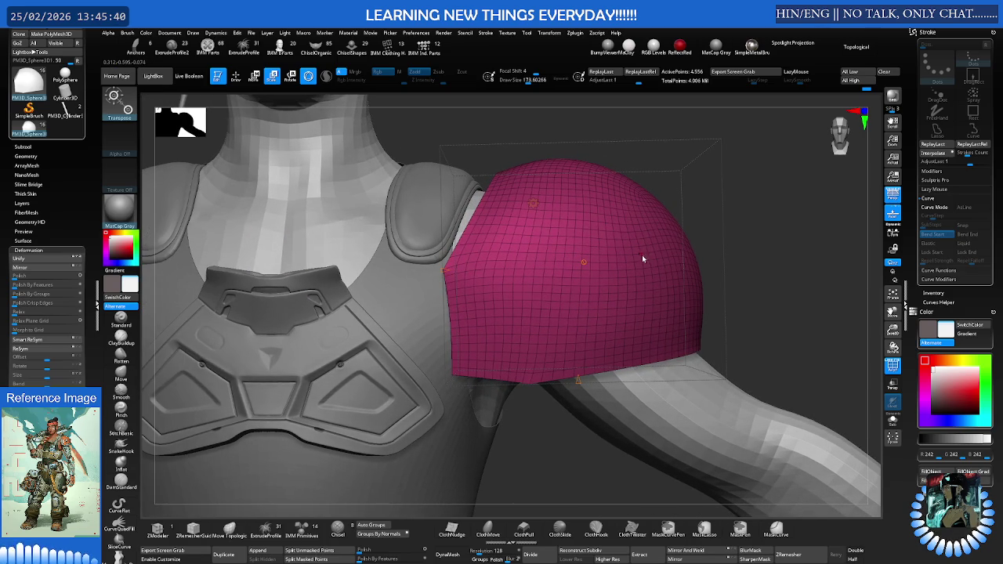
{"action": "mouse_move", "coordinate": [622, 258]}
{"action": "left_mouse_down"}
{"action": "mouse_move", "coordinate": [628, 273]}
{"action": "mouse_move", "coordinate": [631, 262]}
{"action": "left_mouse_up"}
{"action": "left_click", "coordinate": [554, 210]}
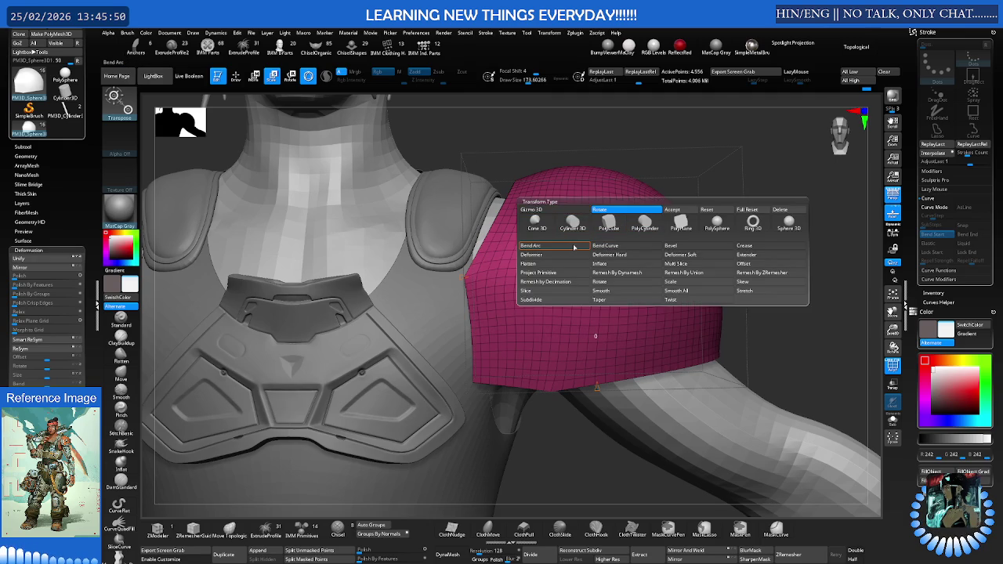
- Add a Bend Arc deformer and bend the pad down over the shoulder into a longer, fuller plate
{"action": "left_click", "coordinate": [573, 246]}
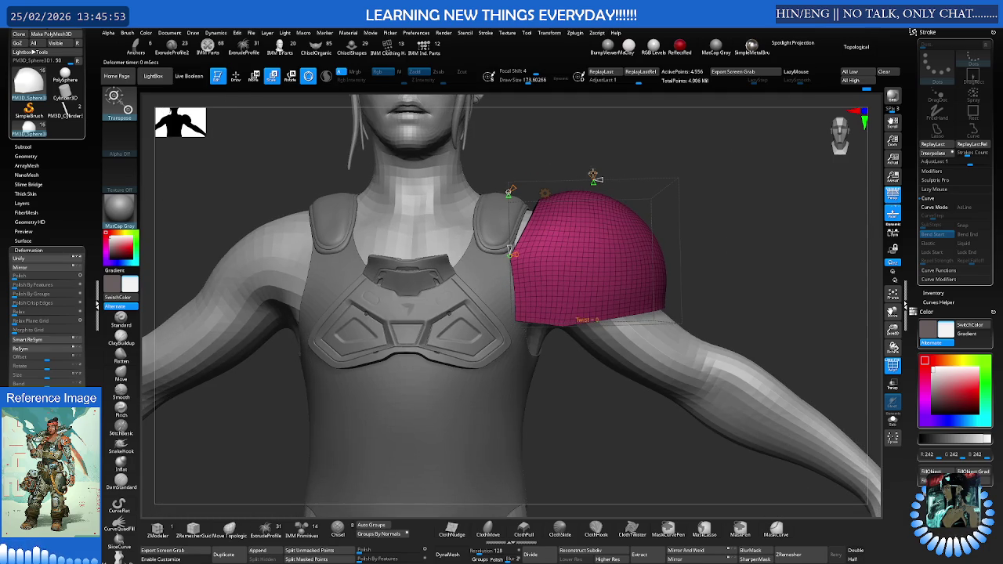
{"action": "mouse_move", "coordinate": [589, 174]}
{"action": "left_mouse_down"}
{"action": "mouse_move", "coordinate": [647, 177]}
{"action": "mouse_move", "coordinate": [597, 179]}
{"action": "mouse_move", "coordinate": [549, 227]}
{"action": "left_mouse_up"}
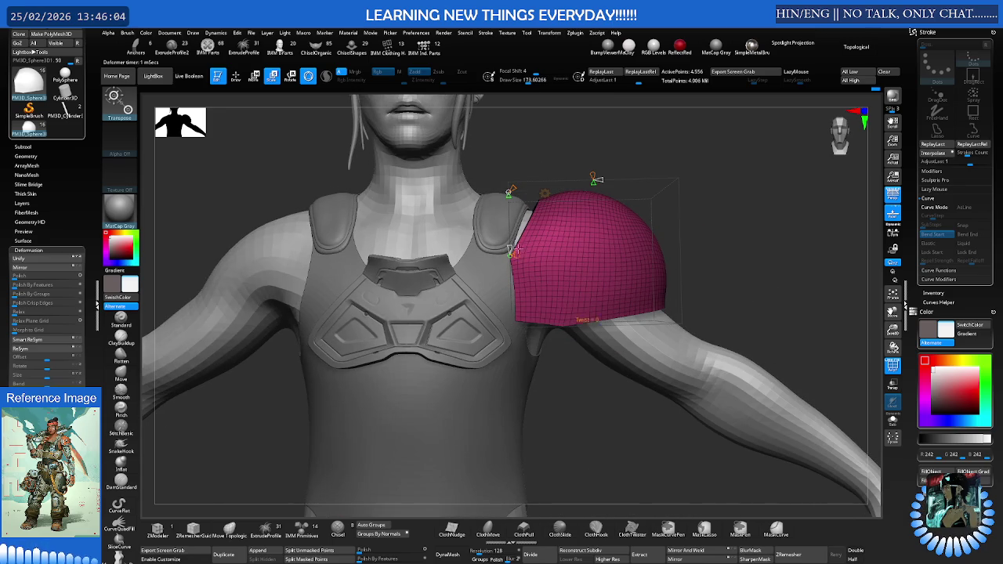
{"action": "left_click_drag", "start_coordinate": [509, 196], "coordinate": [510, 227]}
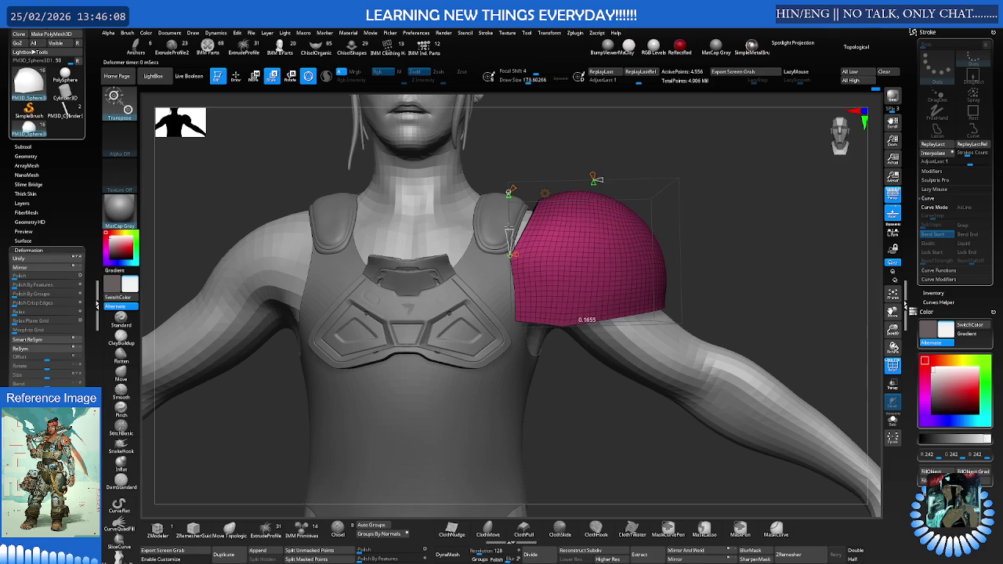
{"action": "left_click_drag", "start_coordinate": [509, 255], "coordinate": [522, 275]}
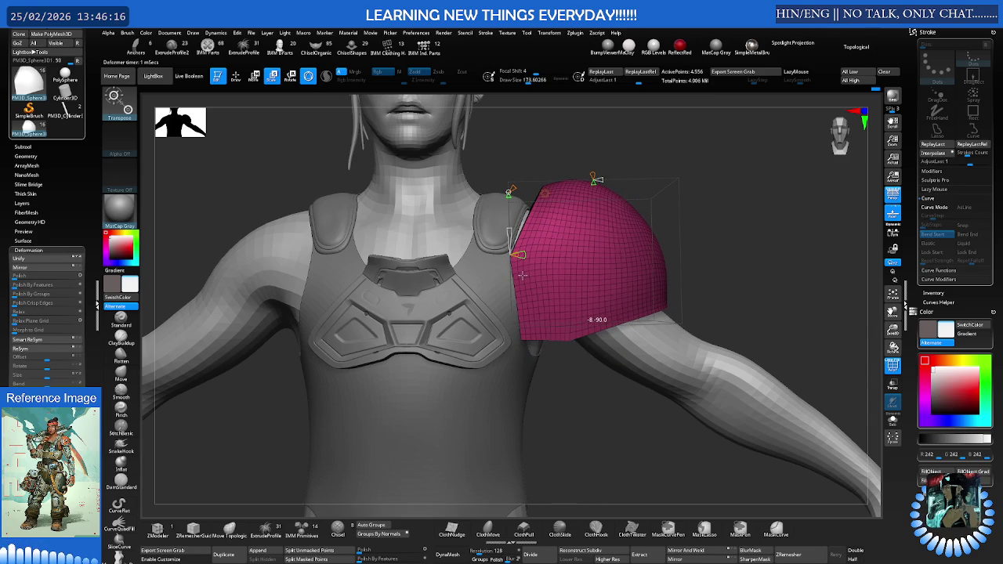
{"action": "left_click_drag", "start_coordinate": [522, 275], "coordinate": [513, 257]}
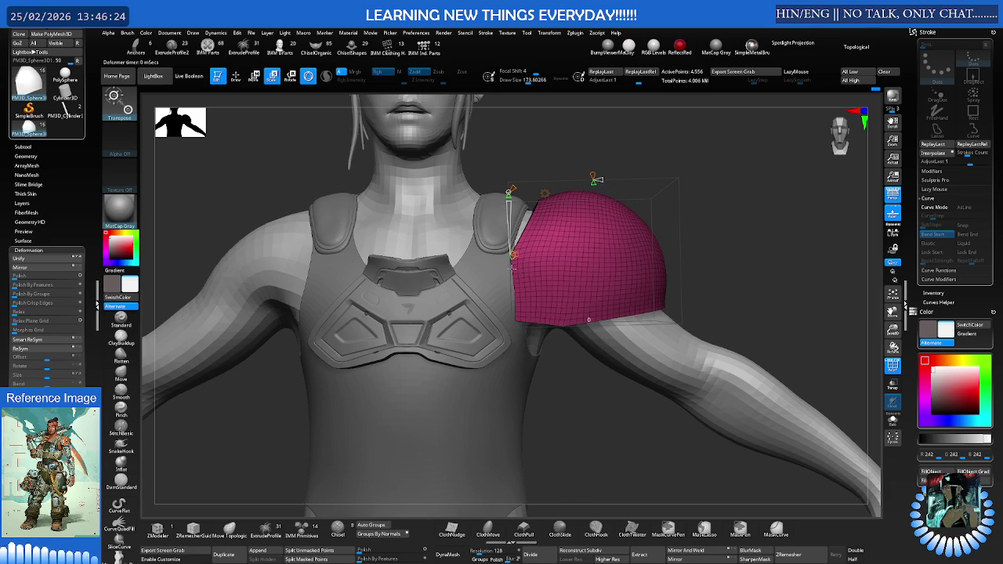
{"action": "mouse_move", "coordinate": [513, 273]}
{"action": "left_mouse_down"}
{"action": "mouse_move", "coordinate": [536, 257]}
{"action": "mouse_move", "coordinate": [519, 254]}
{"action": "left_mouse_up"}
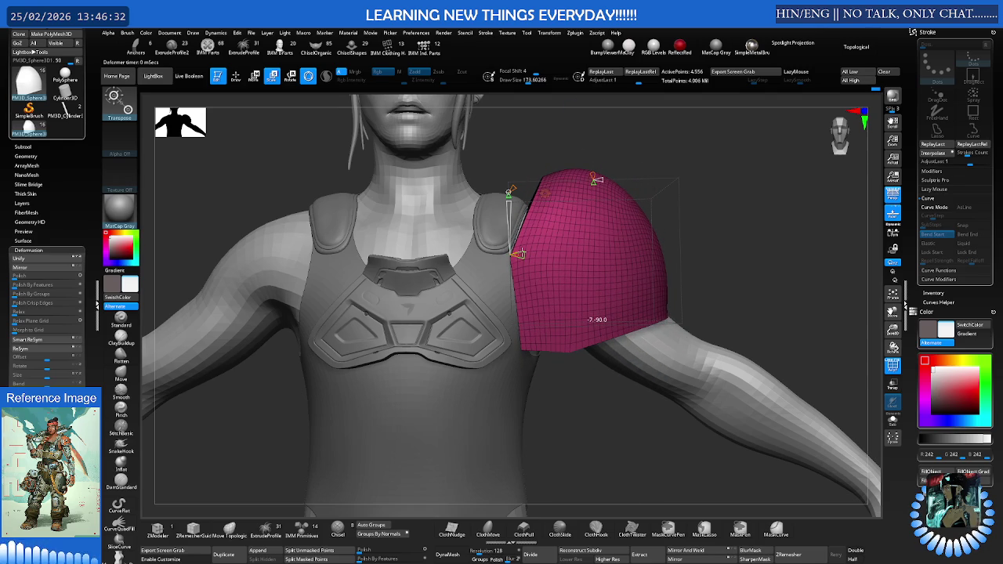
{"action": "left_click_drag", "start_coordinate": [522, 244], "coordinate": [519, 247]}
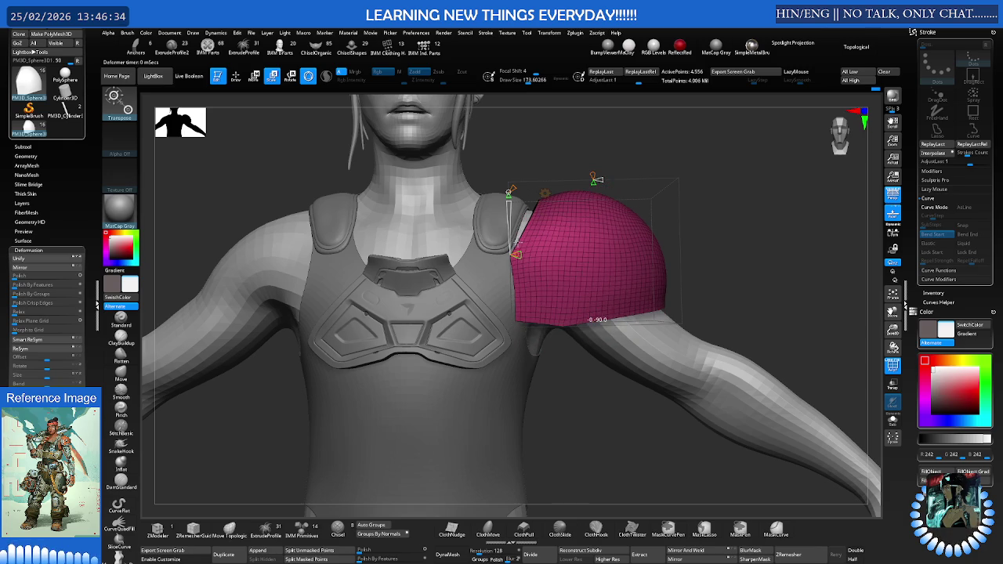
{"action": "left_click", "coordinate": [547, 195]}
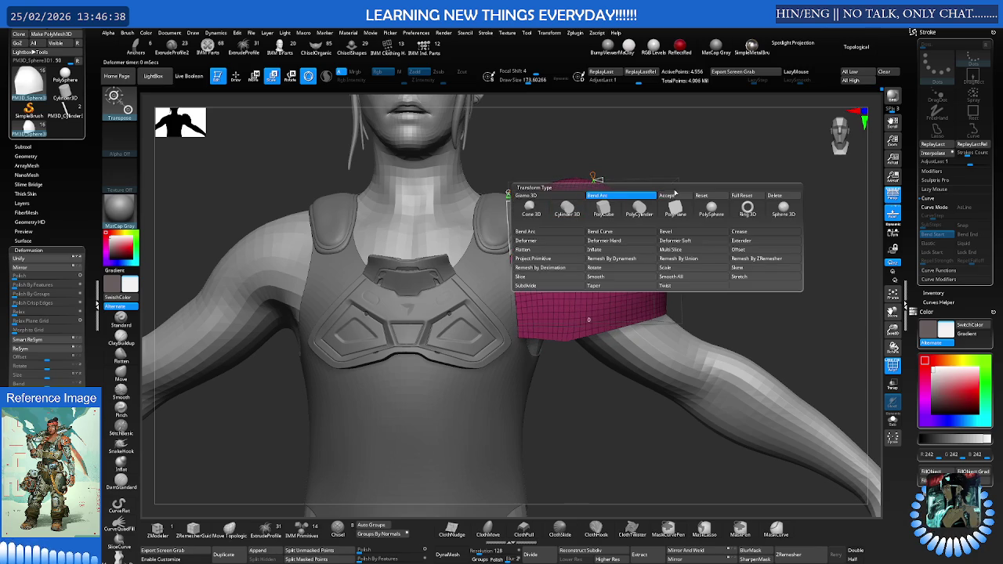
- Accept the bend and widen the pad to cover more of the upper arm
{"action": "left_click", "coordinate": [666, 195]}
{"action": "mouse_move", "coordinate": [607, 223]}
{"action": "left_mouse_down"}
{"action": "mouse_move", "coordinate": [602, 217]}
{"action": "mouse_move", "coordinate": [616, 225]}
{"action": "left_mouse_up"}
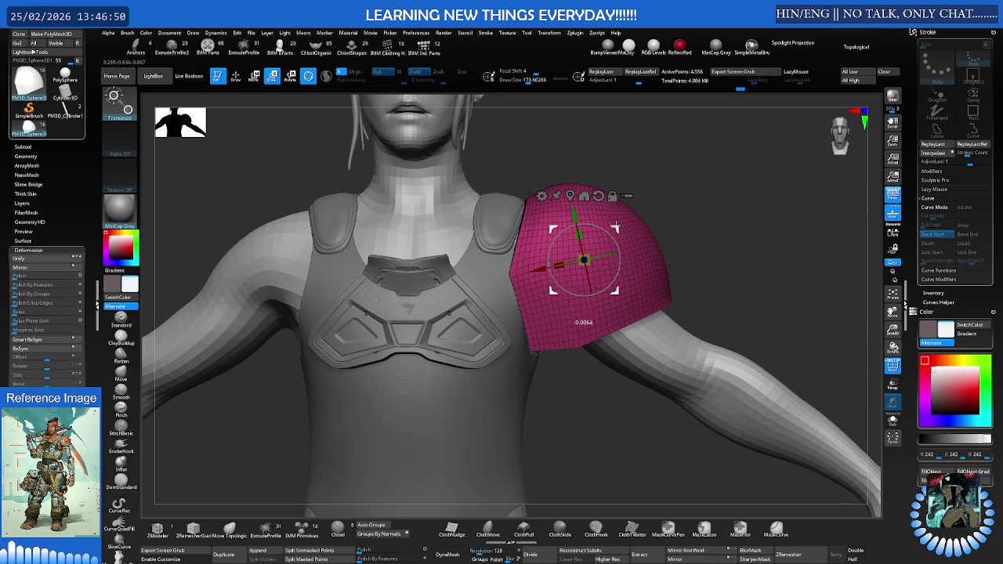
{"action": "left_click_drag", "start_coordinate": [616, 226], "coordinate": [595, 255]}
{"action": "mouse_move", "coordinate": [596, 255]}
{"action": "right_mouse_down"}
{"action": "mouse_move", "coordinate": [586, 239]}
{"action": "mouse_move", "coordinate": [571, 239]}
{"action": "right_mouse_up"}
{"action": "left_click", "coordinate": [644, 196]}
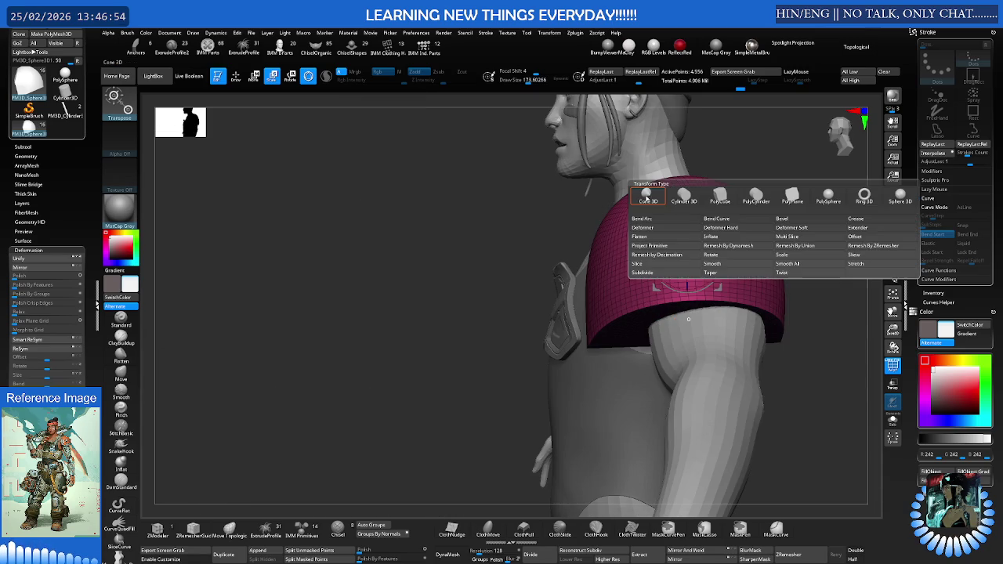
{"action": "right_click_drag", "start_coordinate": [627, 290], "coordinate": [572, 292]}
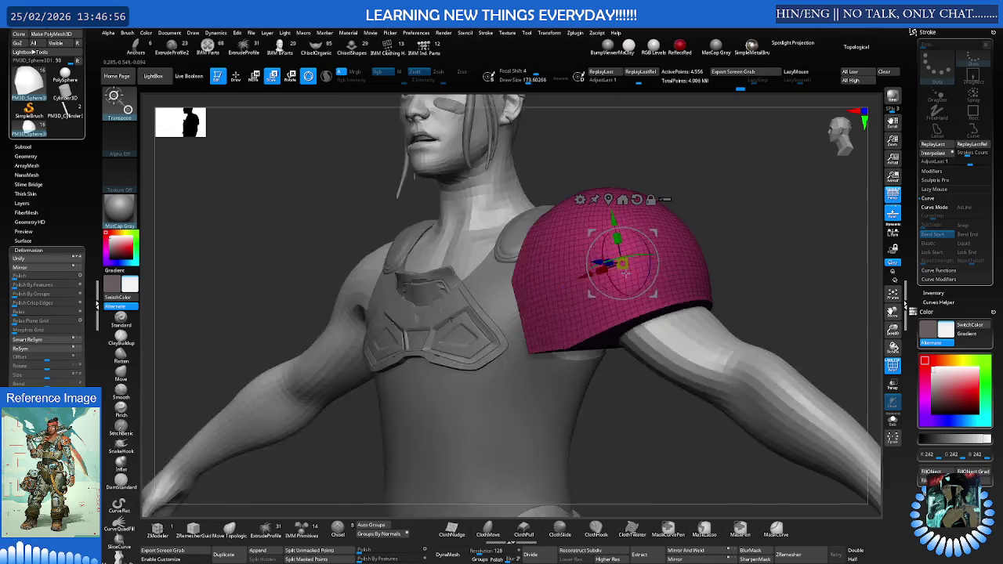
{"action": "key", "text": "q"}
{"action": "mouse_move", "coordinate": [533, 341]}
{"action": "right_mouse_down"}
{"action": "mouse_move", "coordinate": [539, 301]}
{"action": "mouse_move", "coordinate": [547, 313]}
{"action": "right_mouse_up"}
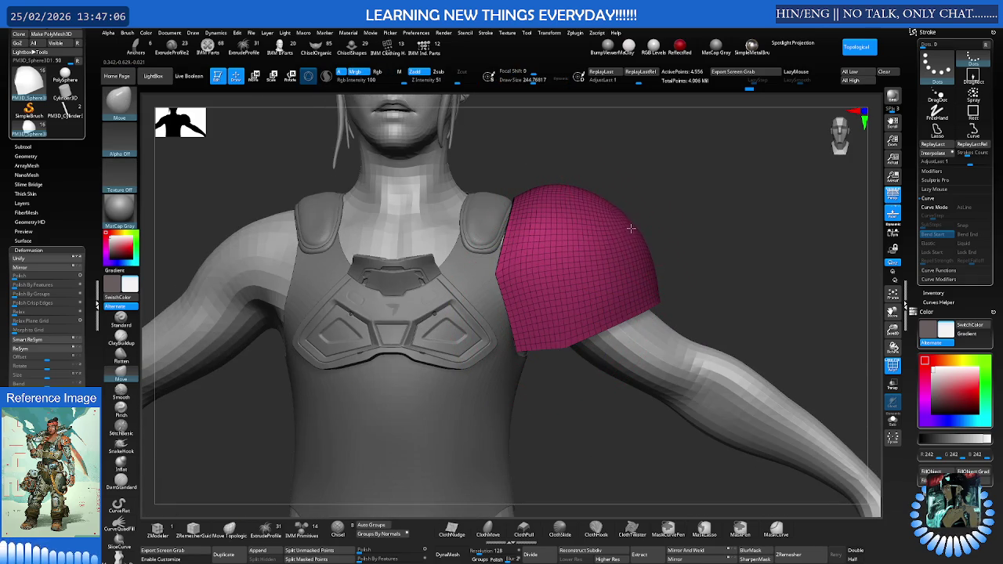
- Nudge the pad slightly lower toward the arm and show the Subtool list
{"action": "right_click_drag", "start_coordinate": [582, 197], "coordinate": [618, 231]}
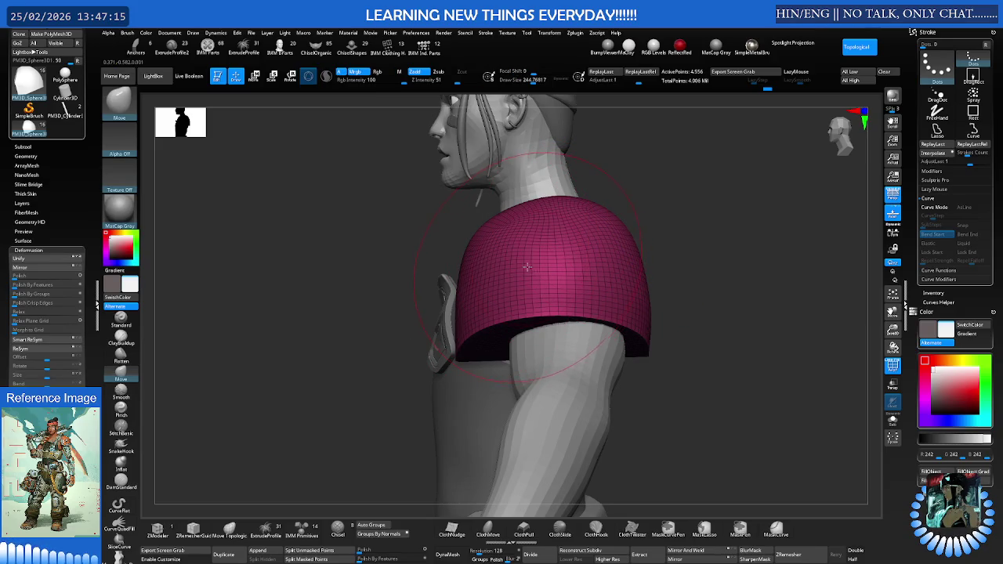
{"action": "right_click_drag", "start_coordinate": [522, 267], "coordinate": [650, 224]}
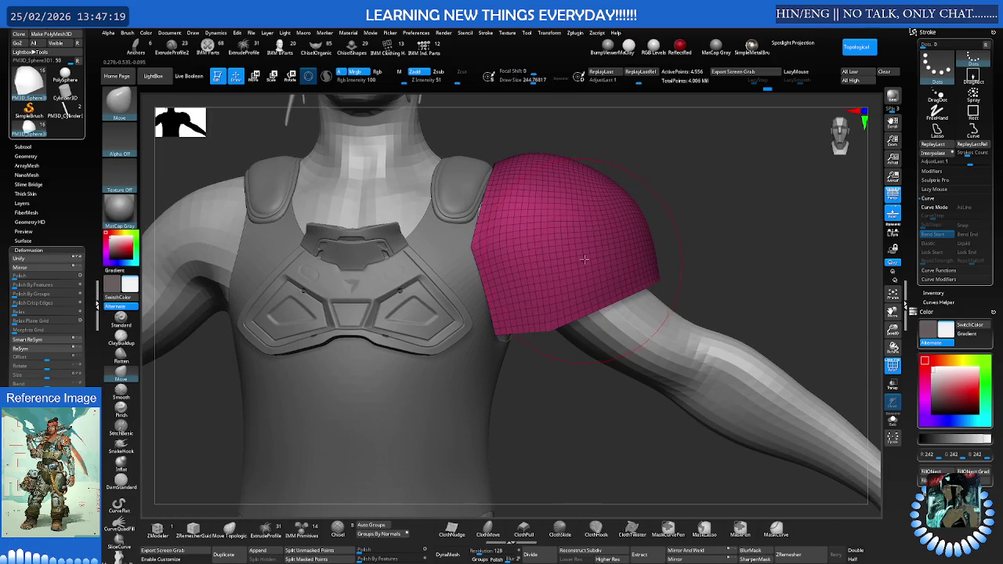
{"action": "key", "text": "w"}
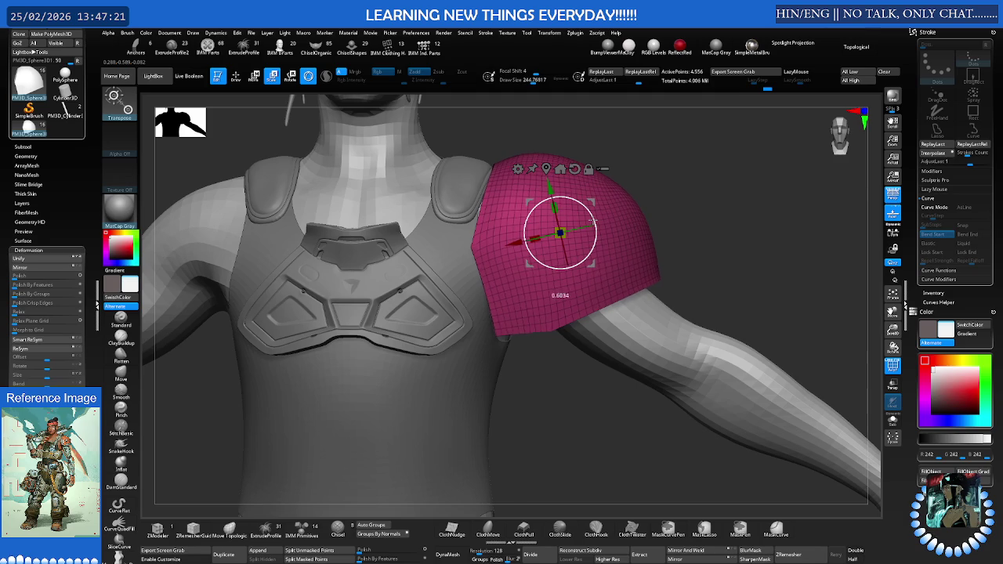
{"action": "left_click_drag", "start_coordinate": [560, 233], "coordinate": [558, 236]}
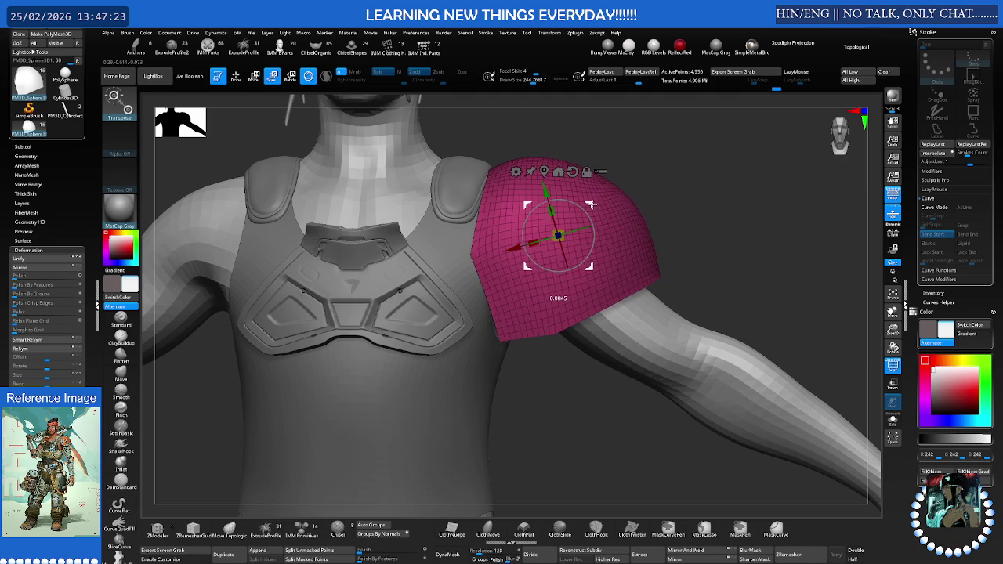
{"action": "left_click_drag", "start_coordinate": [587, 207], "coordinate": [705, 211]}
{"action": "left_click", "coordinate": [47, 146]}
{"action": "left_click_drag", "start_coordinate": [46, 77], "coordinate": [60, 77]}
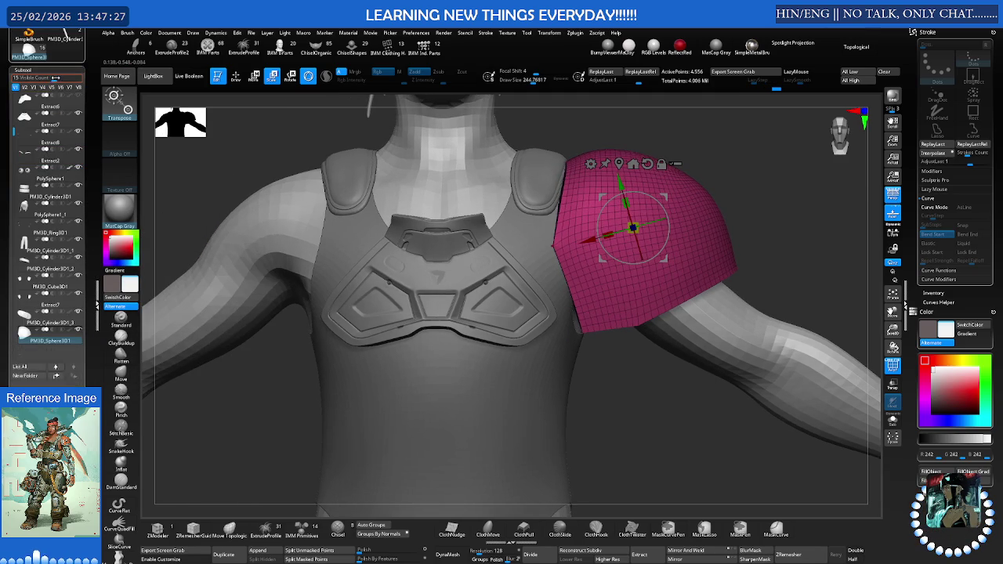
{"action": "mouse_move", "coordinate": [48, 233]}
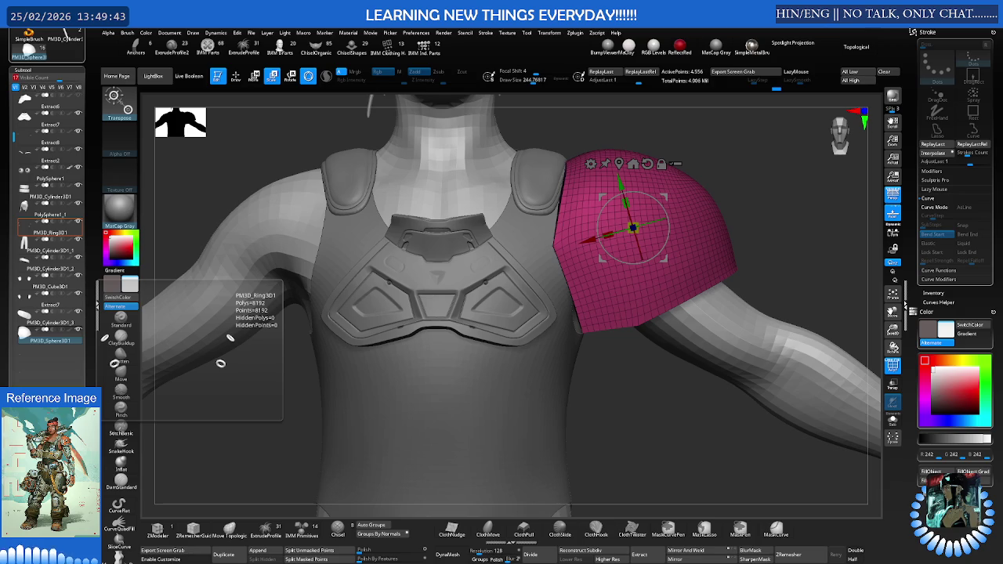
- Switch to the Move brush and gizmo, then shift the shoulder pad slightly left
{"action": "mouse_move", "coordinate": [560, 288]}
{"action": "left_mouse_down"}
{"action": "mouse_move", "coordinate": [549, 259]}
{"action": "mouse_move", "coordinate": [604, 277]}
{"action": "left_mouse_up"}
{"action": "left_click_drag", "start_coordinate": [645, 250], "coordinate": [521, 258]}
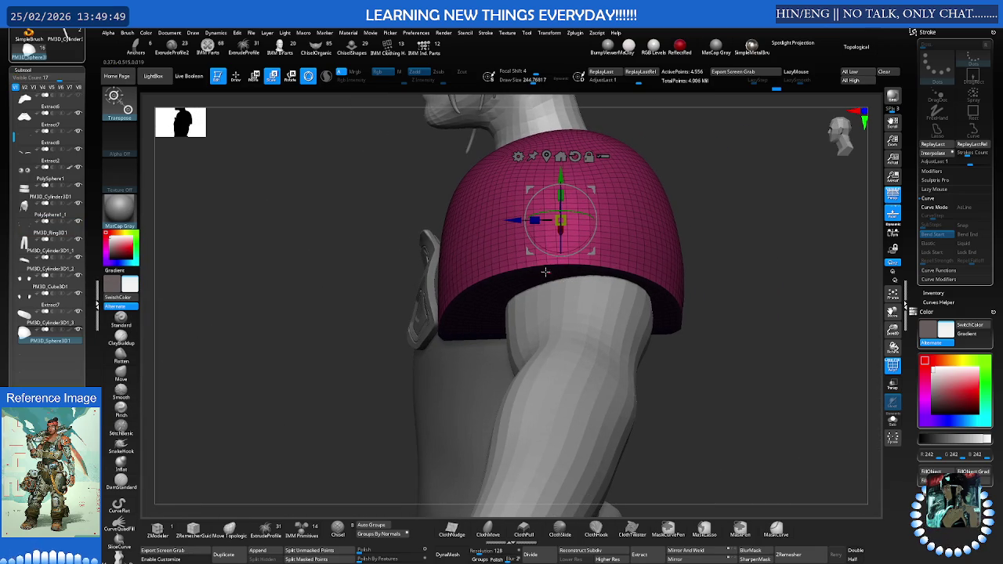
{"action": "key", "text": "q"}
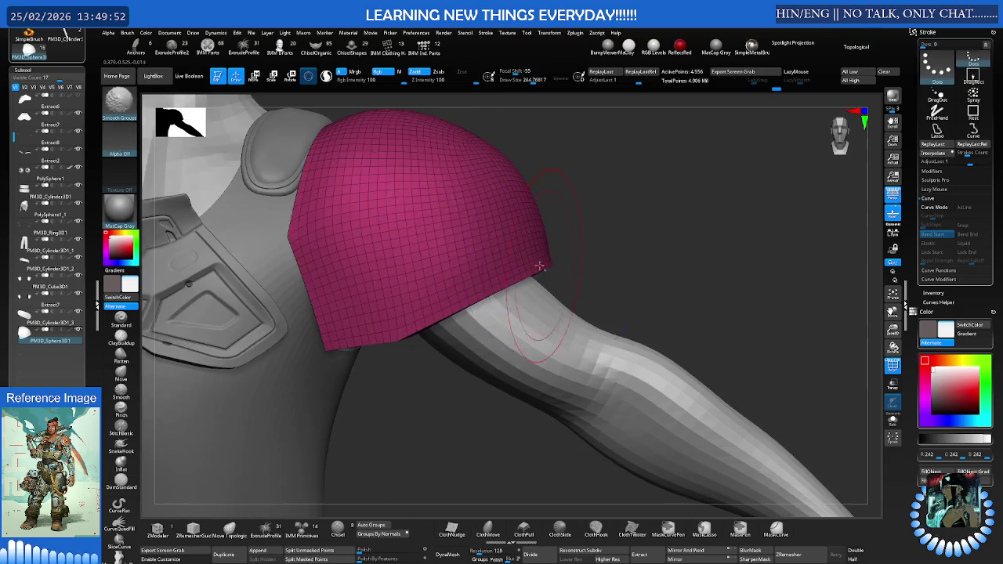
{"action": "key", "text": "w"}
{"action": "left_click_drag", "start_coordinate": [540, 267], "coordinate": [531, 271]}
{"action": "key", "text": "s"}
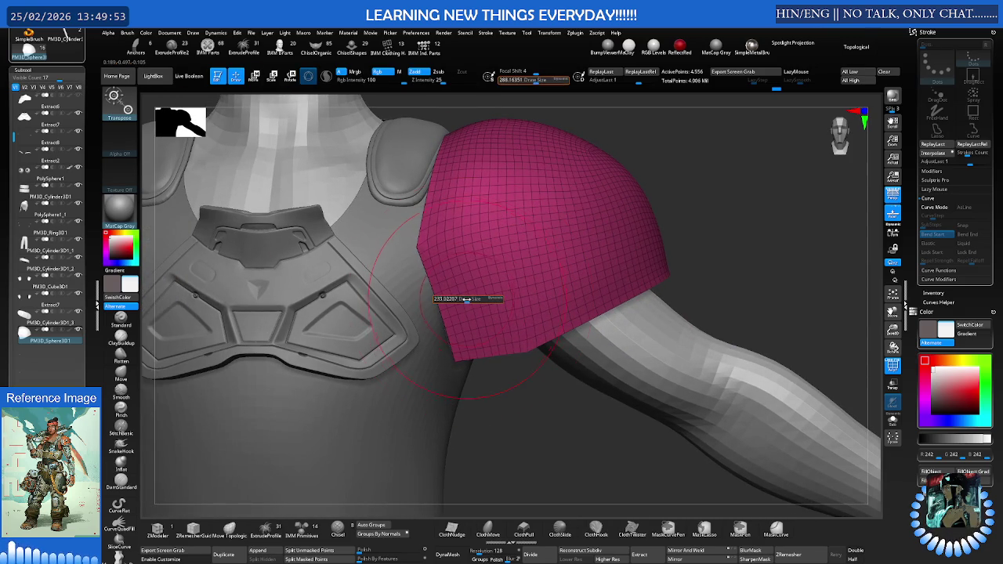
{"action": "key", "text": "b"}
{"action": "key", "text": "m"}
{"action": "key", "text": "v"}
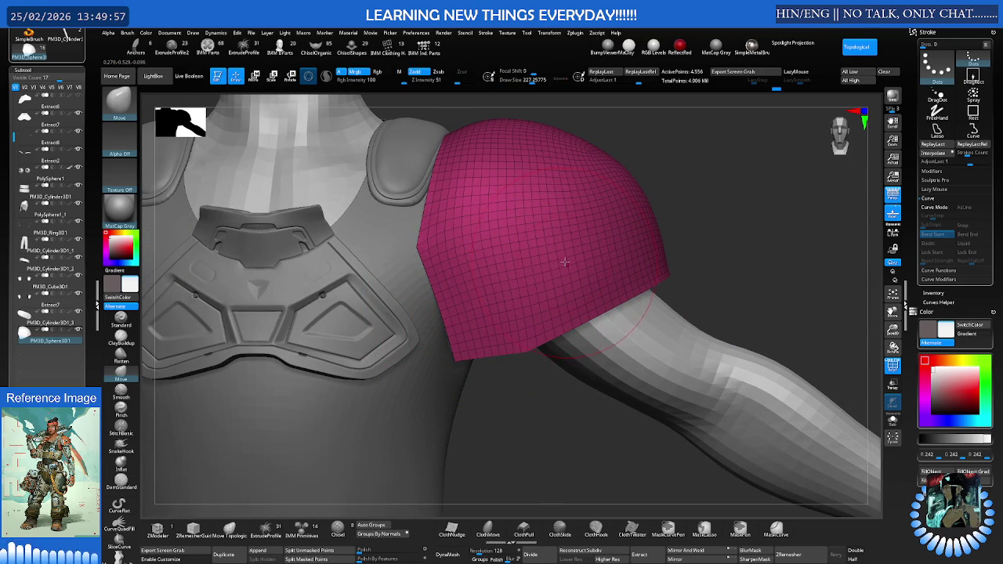
{"action": "key", "text": "w"}
{"action": "right_click_drag", "start_coordinate": [578, 236], "coordinate": [597, 193]}
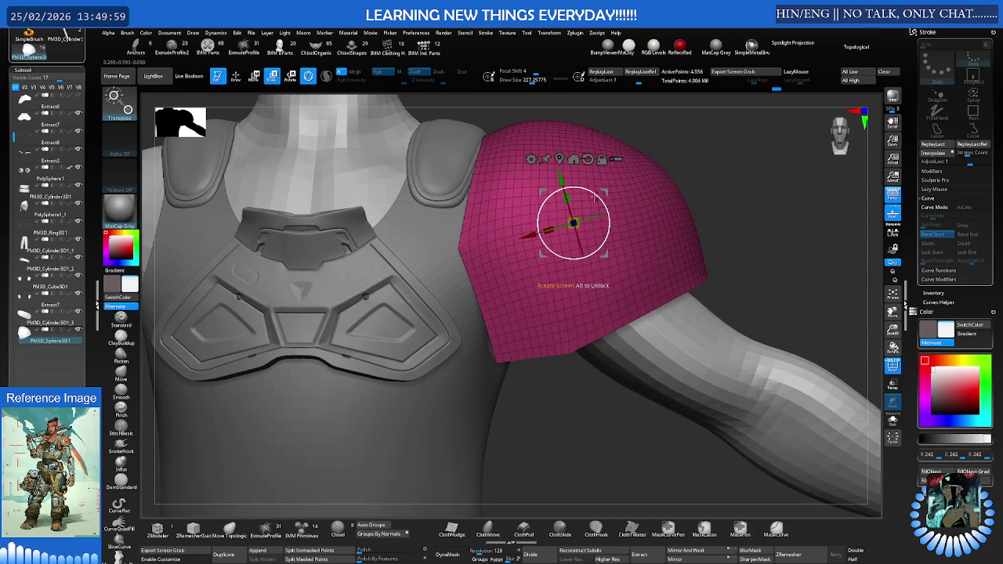
{"action": "left_click_drag", "start_coordinate": [597, 194], "coordinate": [593, 194]}
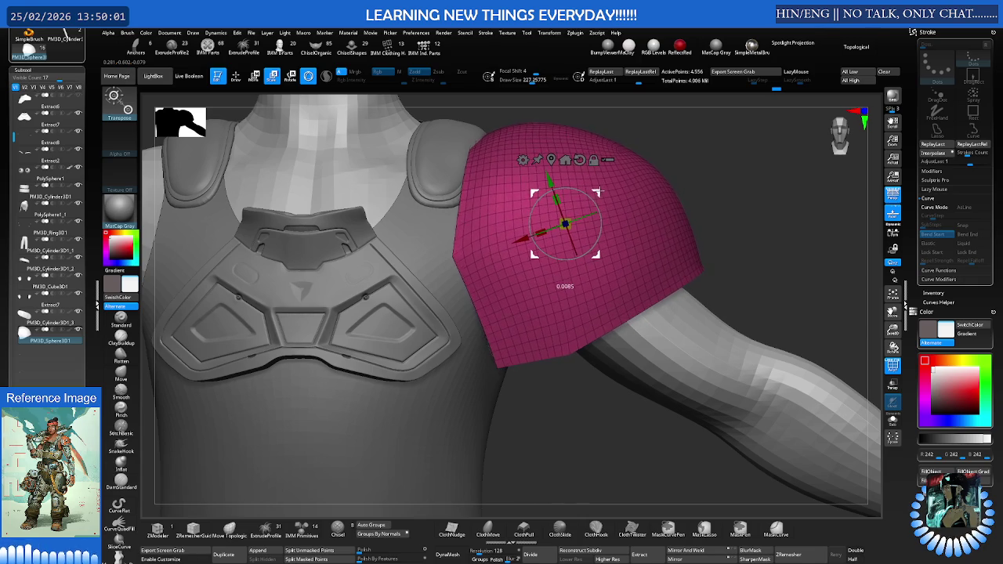
- Shrink the pad slightly and wrap it in a Lattice deformer cage
{"action": "right_click_drag", "start_coordinate": [593, 196], "coordinate": [618, 217]}
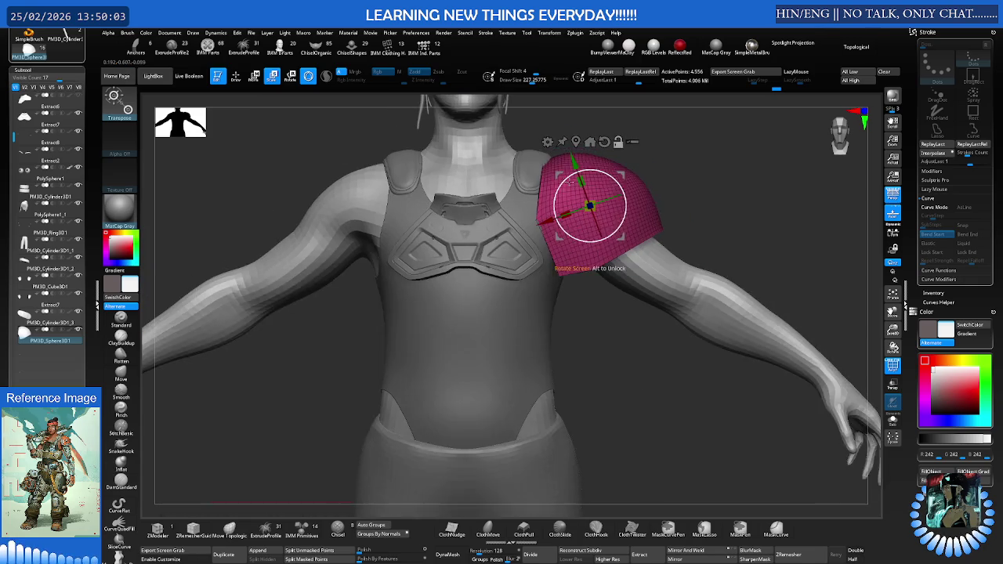
{"action": "scroll", "coordinate": [629, 232], "scroll_direction": "up", "scroll_amount": 2}
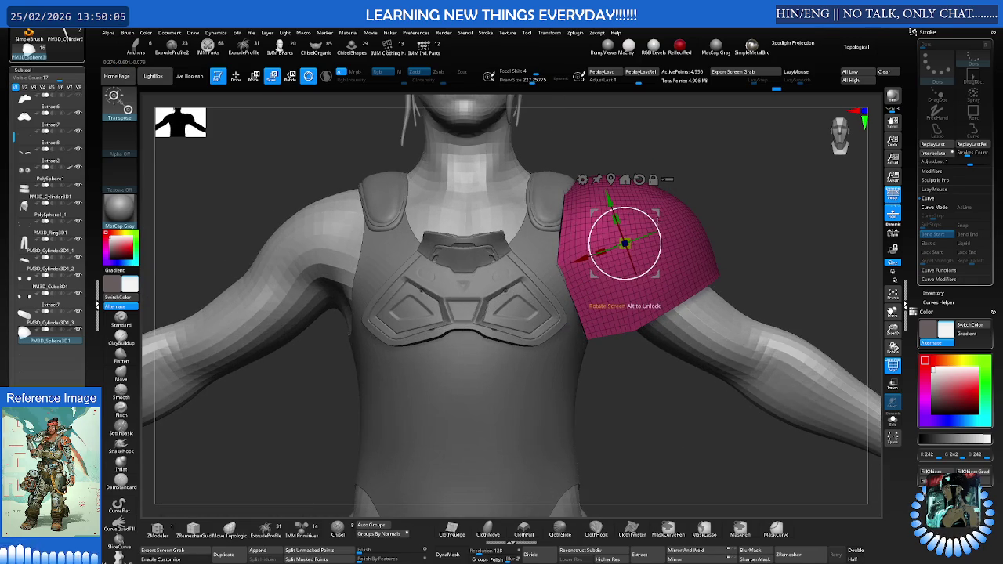
{"action": "mouse_move", "coordinate": [624, 244]}
{"action": "left_mouse_down"}
{"action": "mouse_move", "coordinate": [606, 228]}
{"action": "mouse_move", "coordinate": [655, 212]}
{"action": "left_mouse_up"}
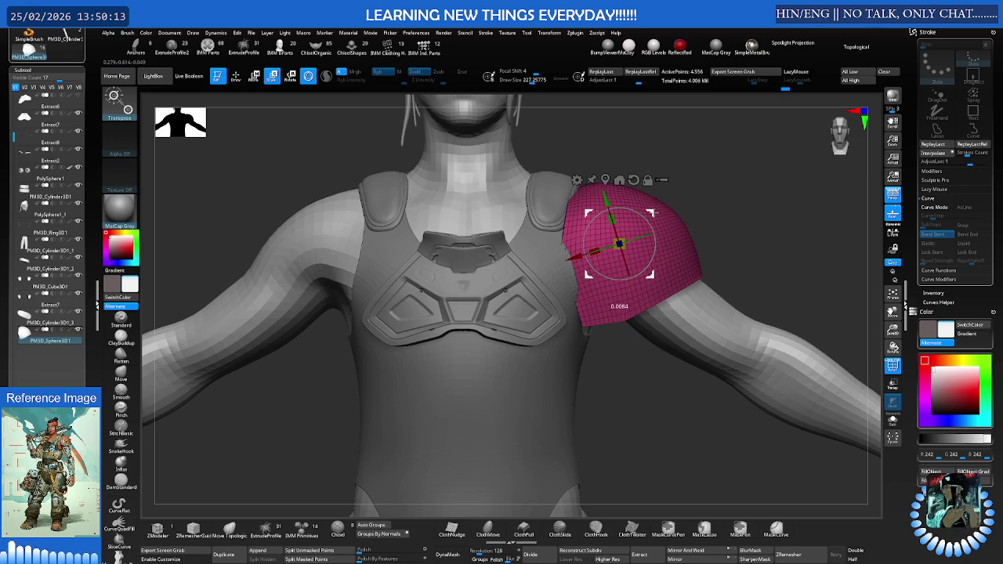
{"action": "mouse_move", "coordinate": [654, 220]}
{"action": "right_mouse_down"}
{"action": "mouse_move", "coordinate": [620, 239]}
{"action": "mouse_move", "coordinate": [694, 223]}
{"action": "right_mouse_up"}
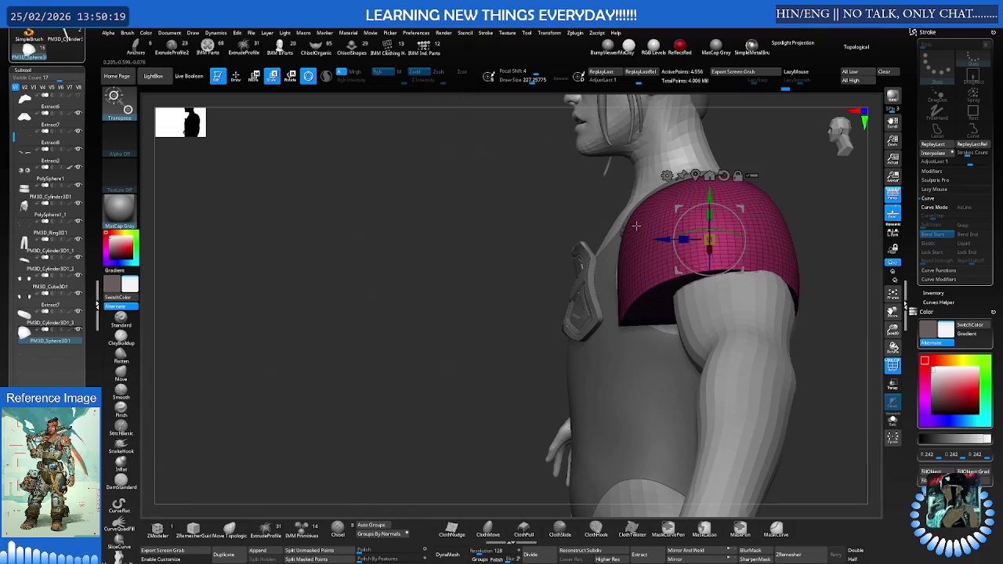
{"action": "left_click", "coordinate": [667, 175]}
{"action": "left_click", "coordinate": [690, 199]}
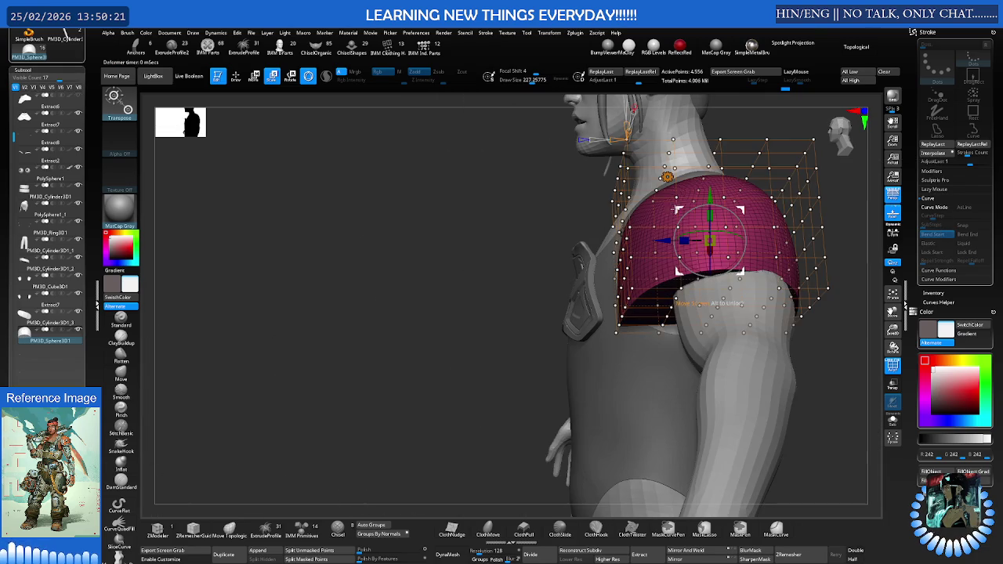
- Remove the lattice deformer from the shoulder pad and reposition the gizmo over the left shoulder
{"action": "mouse_move", "coordinate": [696, 230]}
{"action": "right_mouse_down"}
{"action": "mouse_move", "coordinate": [718, 214]}
{"action": "mouse_move", "coordinate": [702, 217]}
{"action": "right_mouse_up"}
{"action": "left_click", "coordinate": [615, 201]}
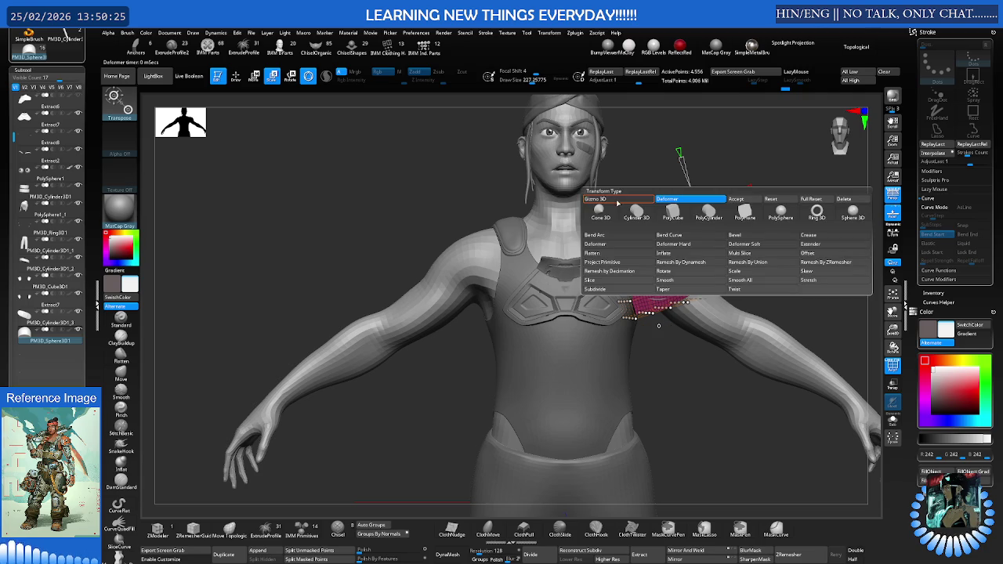
{"action": "left_click", "coordinate": [732, 199]}
{"action": "left_click_drag", "start_coordinate": [657, 264], "coordinate": [660, 269]}
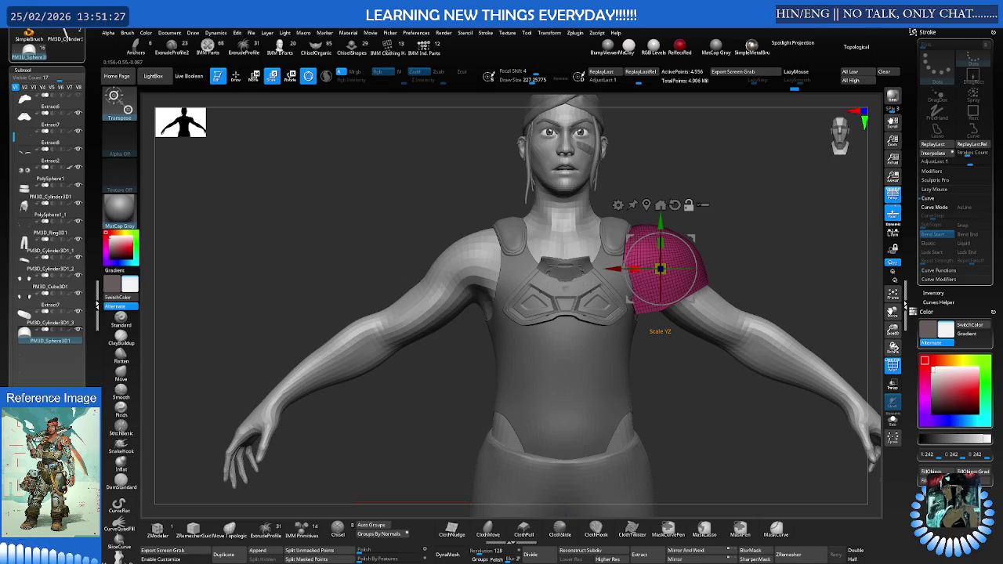
- Rotate the shoulder pad slightly with the gizmo
{"action": "left_click_drag", "start_coordinate": [688, 205], "coordinate": [698, 235]}
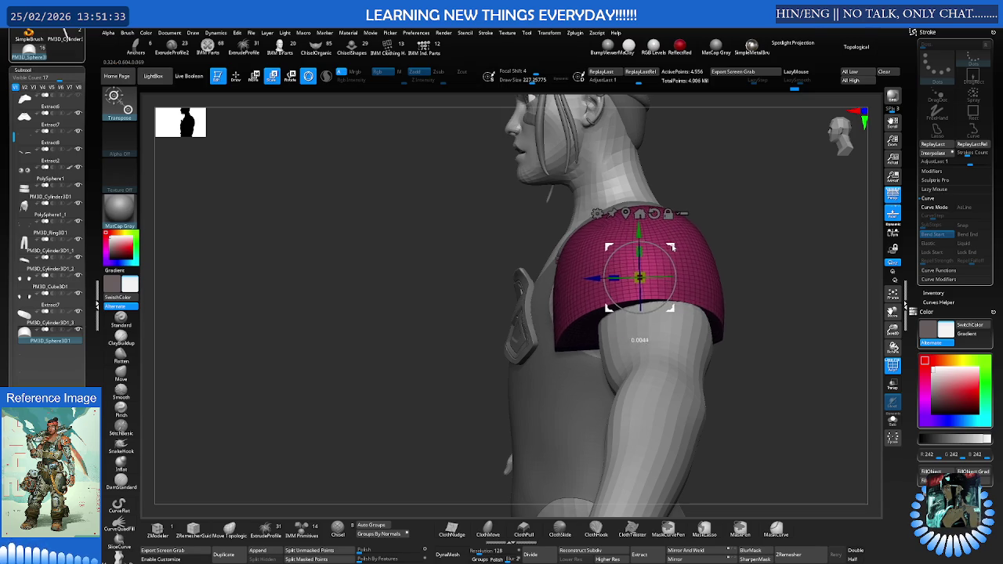
{"action": "mouse_move", "coordinate": [643, 275]}
{"action": "left_mouse_down"}
{"action": "mouse_move", "coordinate": [672, 302]}
{"action": "mouse_move", "coordinate": [669, 240]}
{"action": "left_mouse_up"}
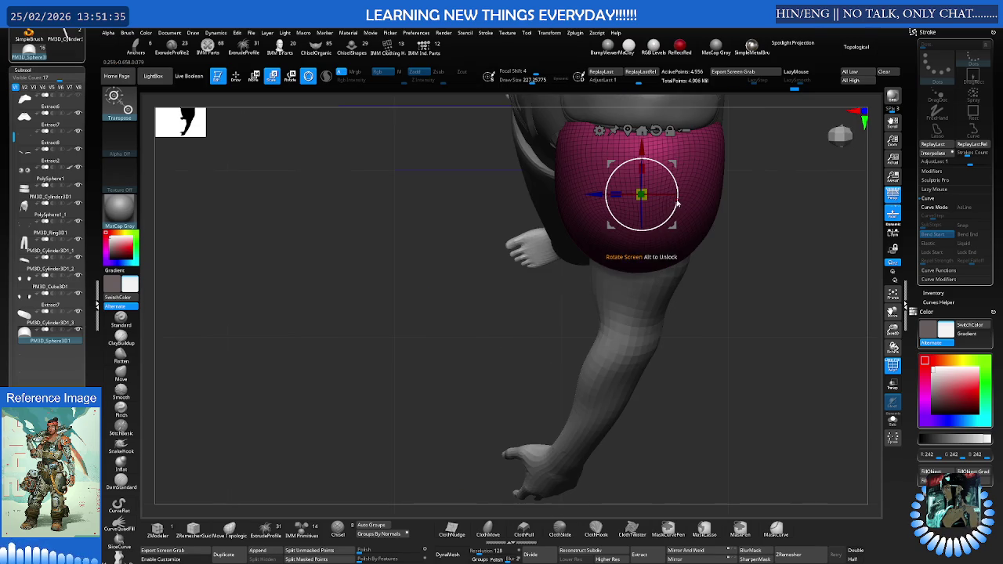
{"action": "mouse_move", "coordinate": [678, 193]}
{"action": "left_mouse_down"}
{"action": "mouse_move", "coordinate": [679, 162]}
{"action": "mouse_move", "coordinate": [699, 227]}
{"action": "mouse_move", "coordinate": [631, 298]}
{"action": "left_mouse_up"}
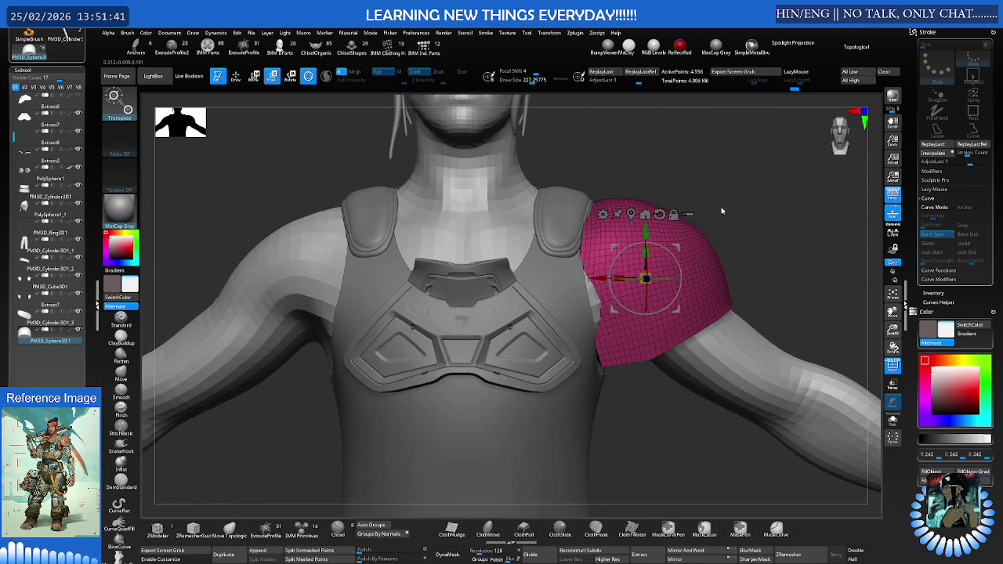
- Switch to the Move brush, solo the pad, and push its lower-left edge slightly
{"action": "key", "text": "q"}
{"action": "key", "text": "s"}
{"action": "key", "text": "b"}
{"action": "key", "text": "m"}
{"action": "key", "text": "v"}
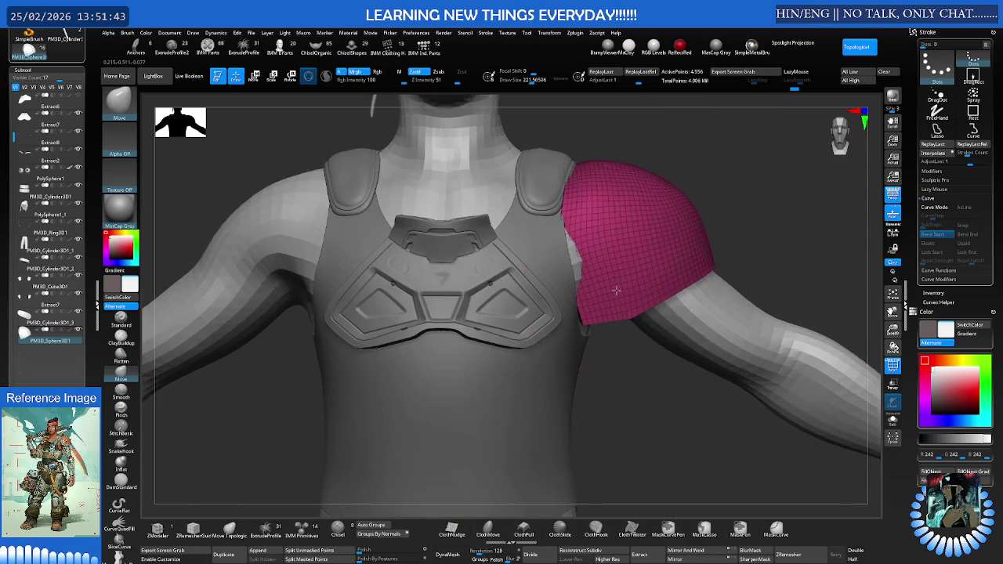
{"action": "right_click_drag", "start_coordinate": [630, 298], "coordinate": [599, 299], "text": "ctrl"}
{"action": "key", "text": "ctrl+shift+s"}
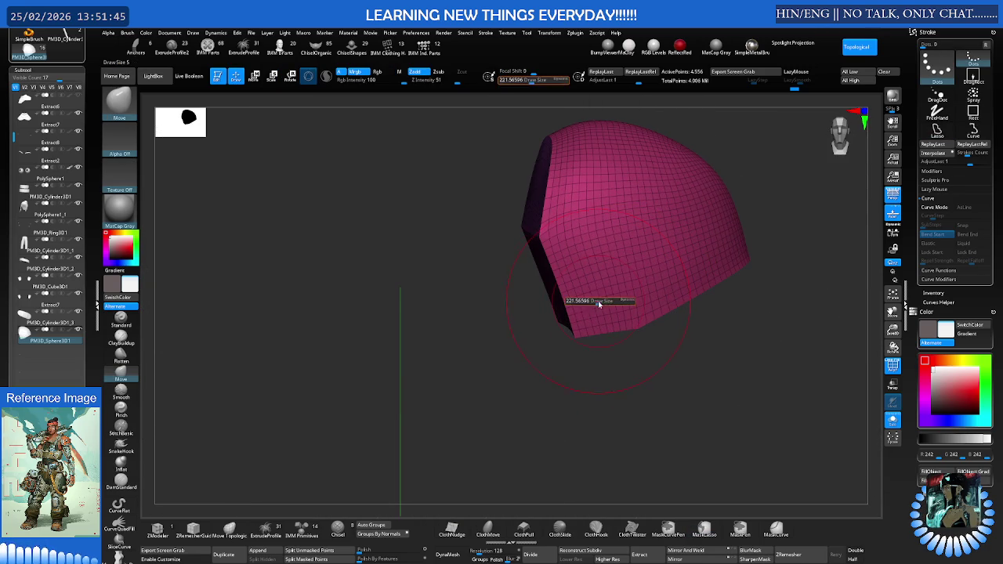
{"action": "mouse_move", "coordinate": [589, 316]}
{"action": "left_mouse_down"}
{"action": "mouse_move", "coordinate": [594, 331]}
{"action": "mouse_move", "coordinate": [600, 300]}
{"action": "left_mouse_up"}
{"action": "right_click_drag", "start_coordinate": [600, 300], "coordinate": [593, 297]}
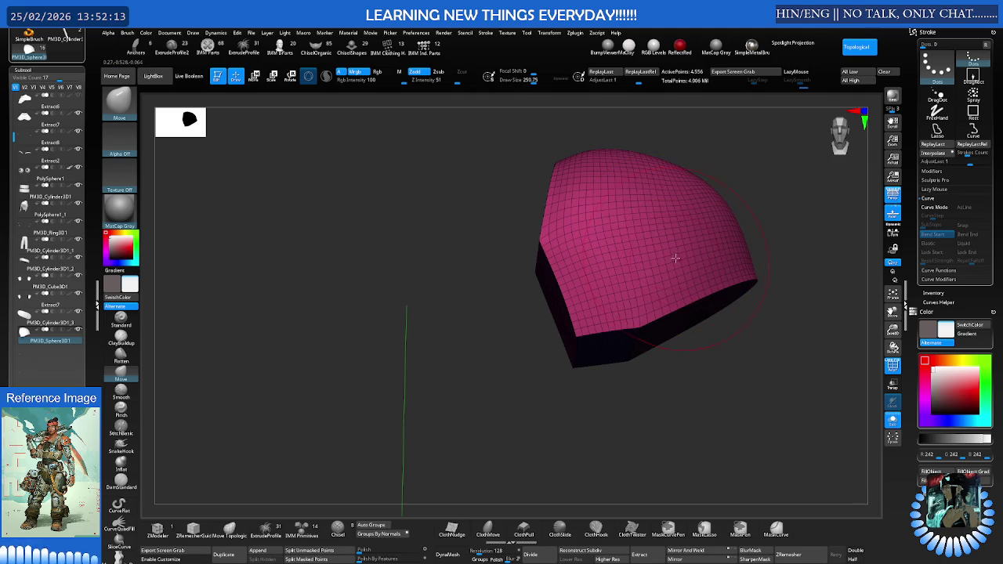
{"action": "mouse_move", "coordinate": [651, 267]}
{"action": "right_mouse_down"}
{"action": "mouse_move", "coordinate": [652, 287]}
{"action": "mouse_move", "coordinate": [661, 268]}
{"action": "mouse_move", "coordinate": [619, 259]}
{"action": "right_mouse_up"}
- Add a lattice deformer around the shoulder pad from the gizmo's Transform Type menu
{"action": "key", "text": "w"}
{"action": "left_click", "coordinate": [564, 189]}
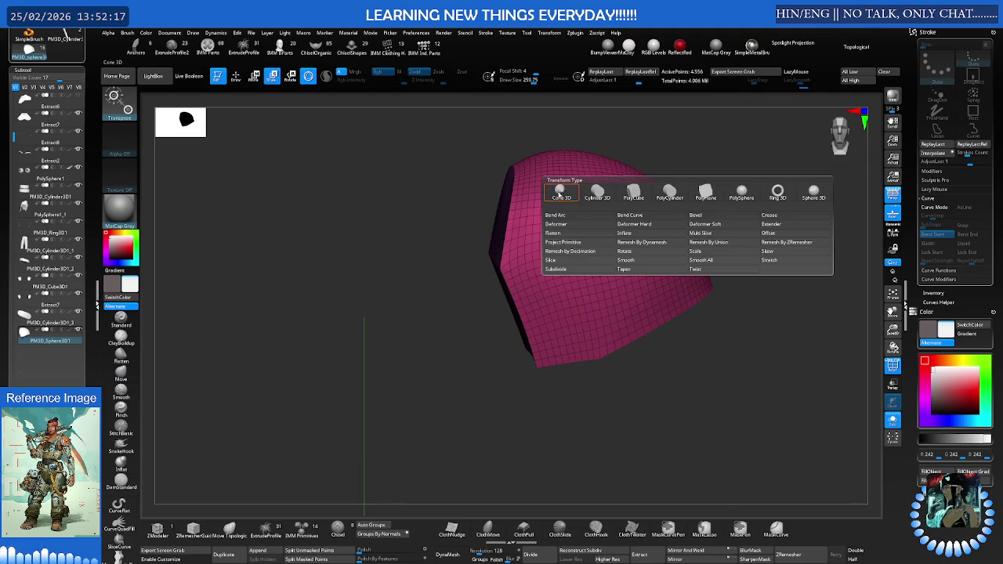
{"action": "left_click", "coordinate": [601, 227]}
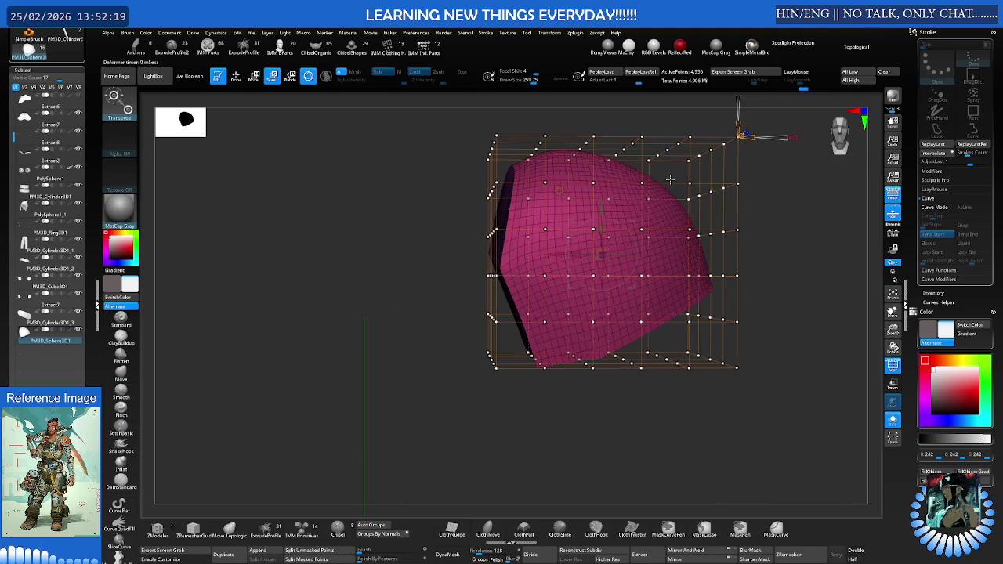
{"action": "right_click_drag", "start_coordinate": [601, 226], "coordinate": [634, 212]}
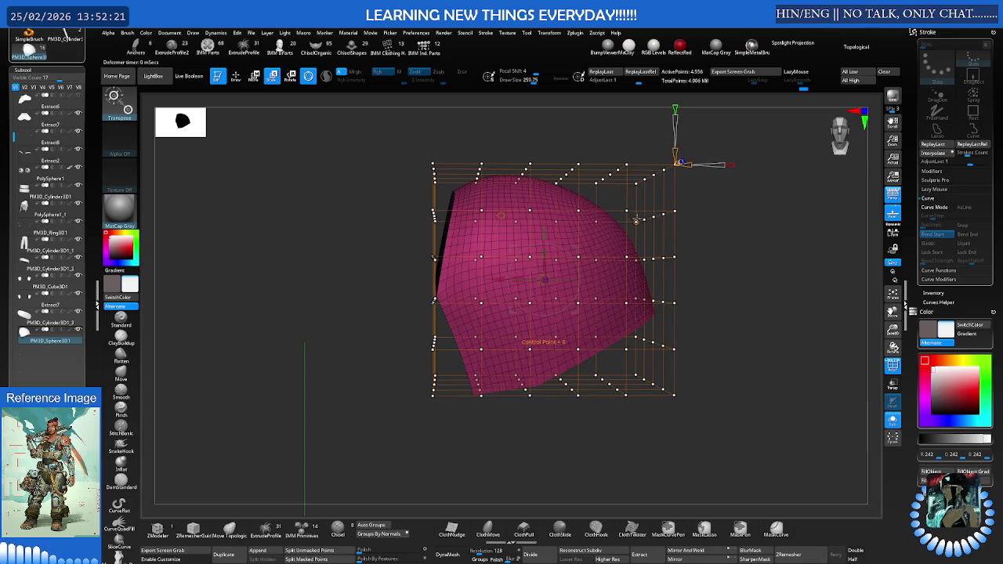
- Mask all but the bottom two lattice rows, then raise and tilt those lower points
{"action": "key", "text": "ctrl"}
{"action": "left_click_drag", "start_coordinate": [700, 326], "coordinate": [709, 345], "text": "ctrl"}
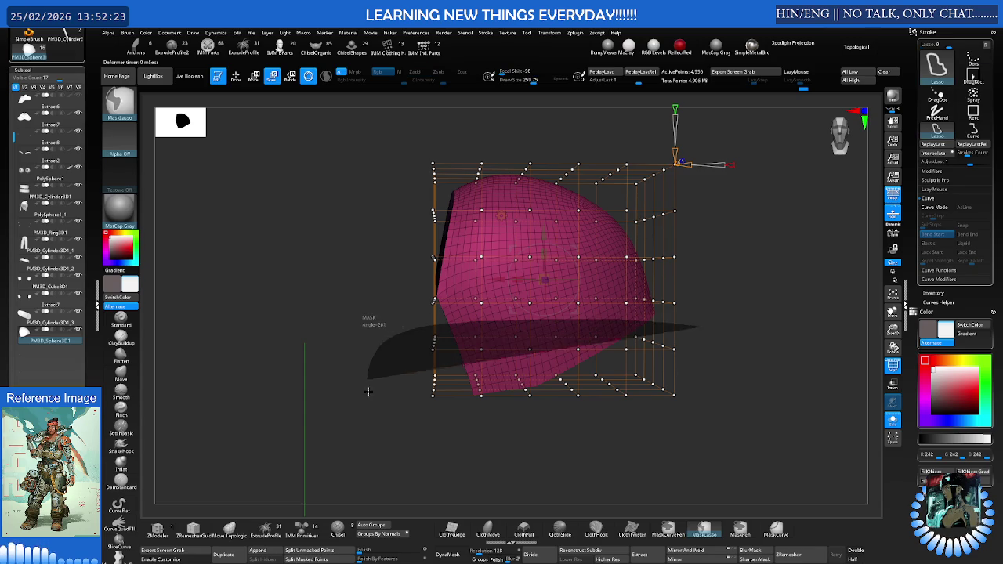
{"action": "mouse_move", "coordinate": [544, 333]}
{"action": "left_mouse_down"}
{"action": "mouse_move", "coordinate": [542, 310]}
{"action": "mouse_move", "coordinate": [555, 321]}
{"action": "left_mouse_up"}
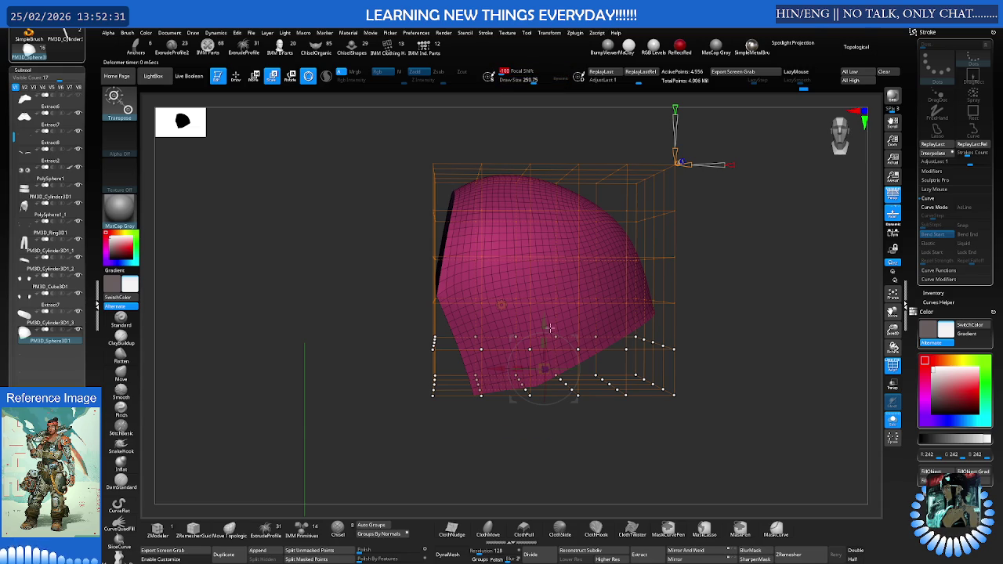
{"action": "mouse_move", "coordinate": [546, 328]}
{"action": "left_mouse_down"}
{"action": "mouse_move", "coordinate": [547, 304]}
{"action": "mouse_move", "coordinate": [563, 332]}
{"action": "left_mouse_up"}
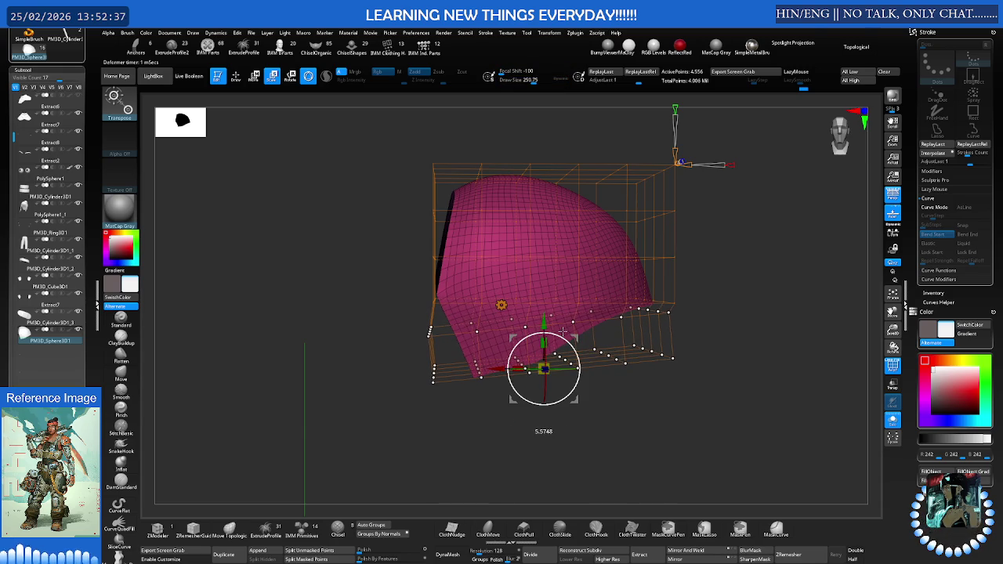
{"action": "left_click_drag", "start_coordinate": [563, 333], "coordinate": [576, 338]}
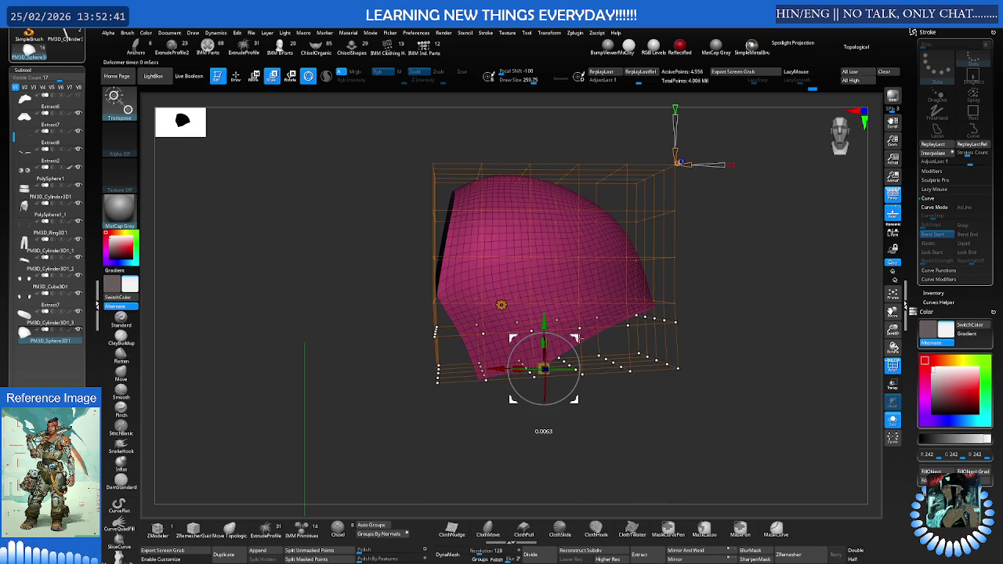
{"action": "right_click_drag", "start_coordinate": [576, 339], "coordinate": [596, 308]}
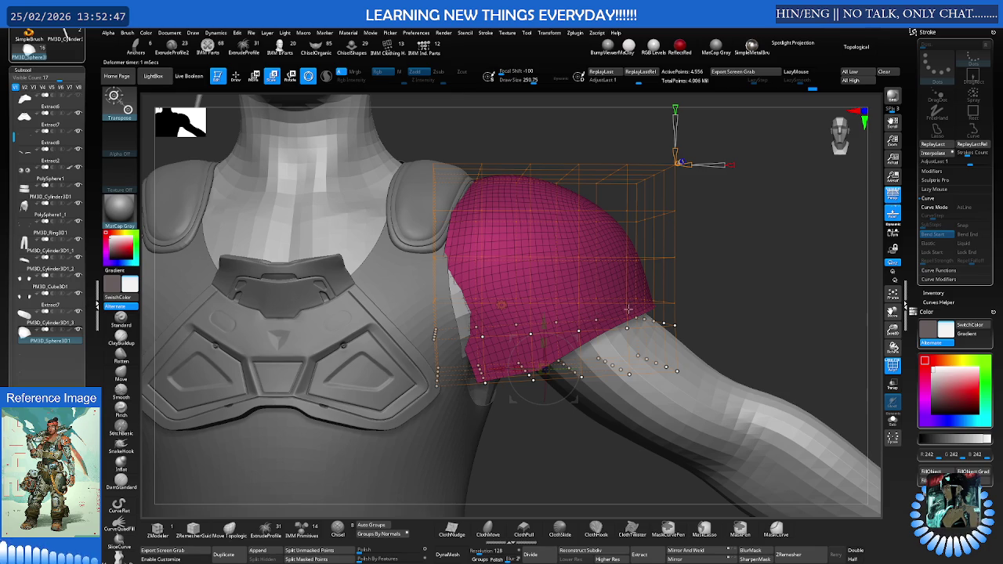
{"action": "key", "text": "ctrl"}
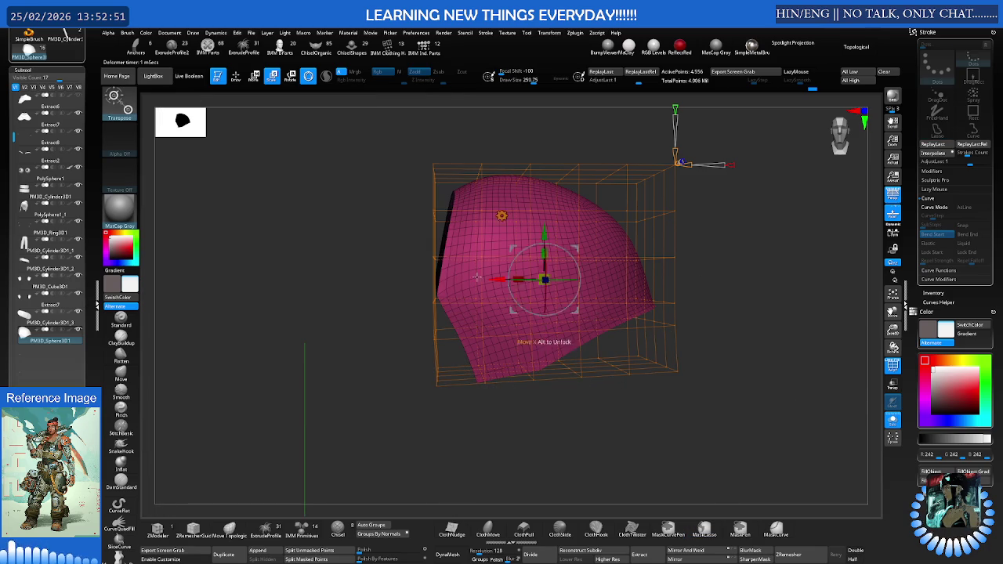
- Mask part of the lattice, shift the free points right, then remask the plate's bottom edge
{"action": "mouse_move", "coordinate": [439, 278]}
{"action": "left_mouse_down", "text": "ctrl"}
{"action": "mouse_move", "coordinate": [464, 290]}
{"action": "mouse_move", "coordinate": [535, 295]}
{"action": "mouse_move", "coordinate": [415, 400]}
{"action": "mouse_move", "coordinate": [427, 401]}
{"action": "left_mouse_up", "text": "ctrl"}
{"action": "key", "text": "w"}
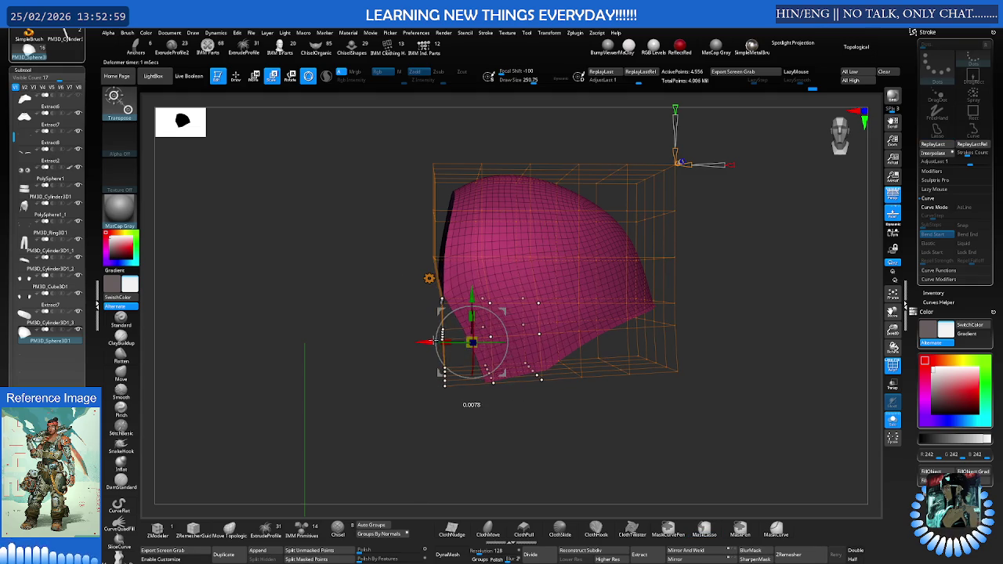
{"action": "left_click_drag", "start_coordinate": [502, 320], "coordinate": [509, 310]}
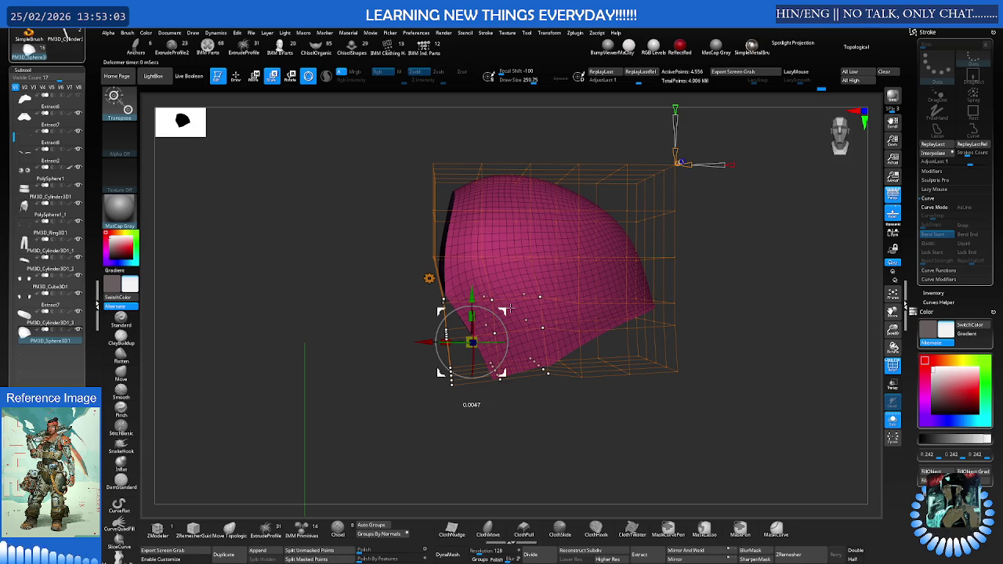
{"action": "key", "text": "ctrl"}
{"action": "left_click", "coordinate": [558, 403], "text": "ctrl"}
{"action": "mouse_move", "coordinate": [596, 361]}
{"action": "left_mouse_down", "text": "ctrl"}
{"action": "mouse_move", "coordinate": [522, 399]}
{"action": "mouse_move", "coordinate": [558, 396]}
{"action": "left_mouse_up", "text": "ctrl"}
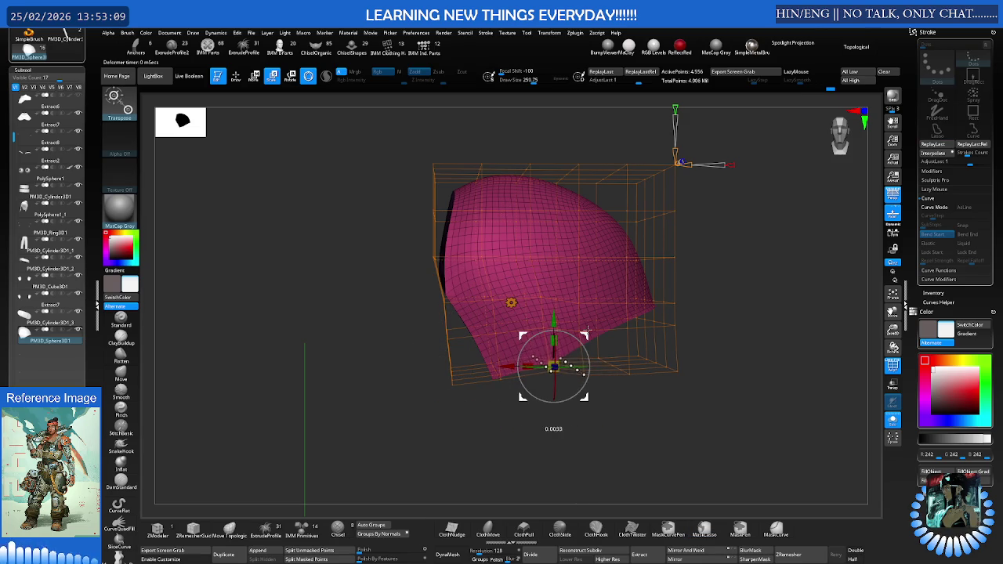
{"action": "left_click", "coordinate": [629, 403], "text": "ctrl"}
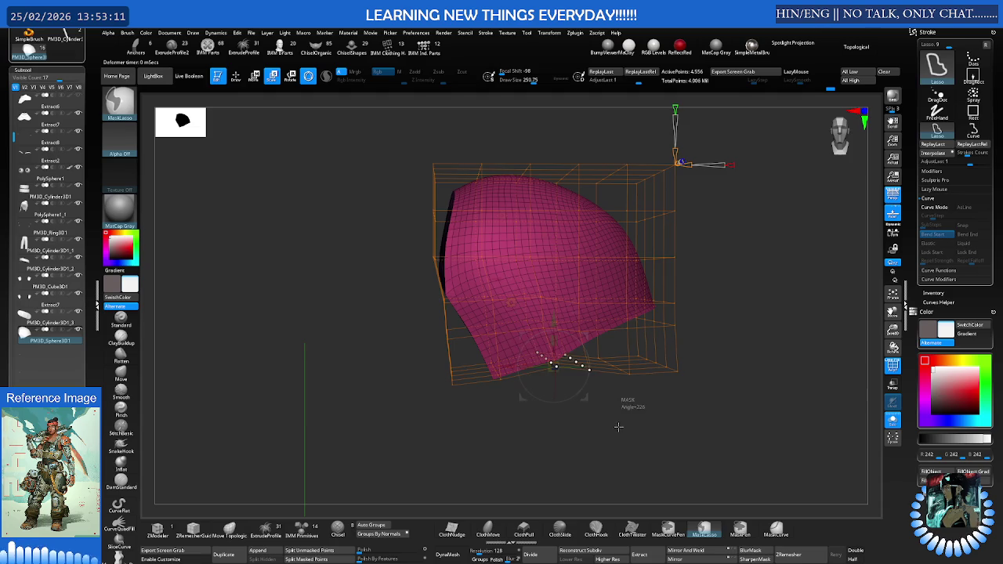
{"action": "left_click_drag", "start_coordinate": [629, 327], "coordinate": [569, 351]}
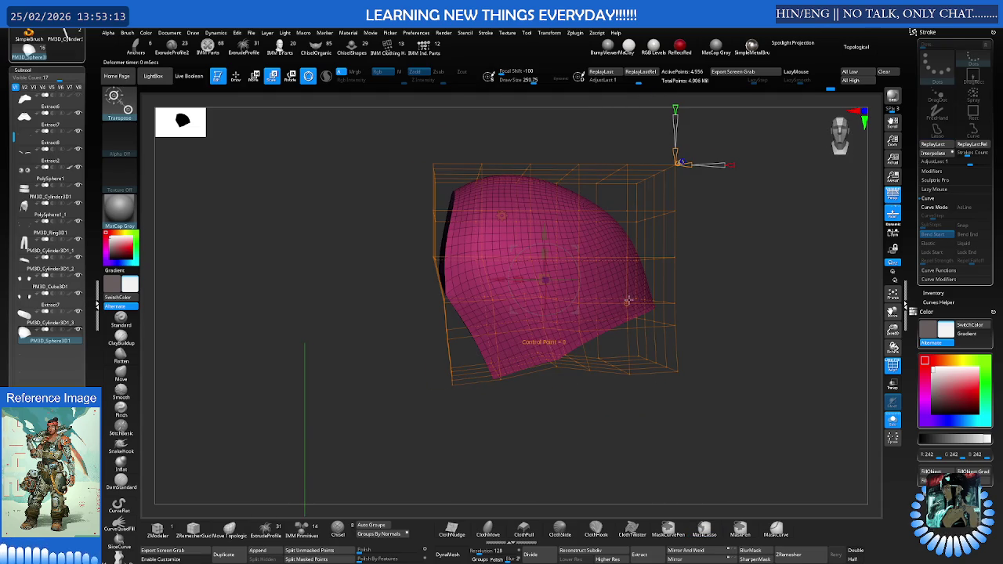
{"action": "left_click_drag", "start_coordinate": [569, 352], "coordinate": [577, 343]}
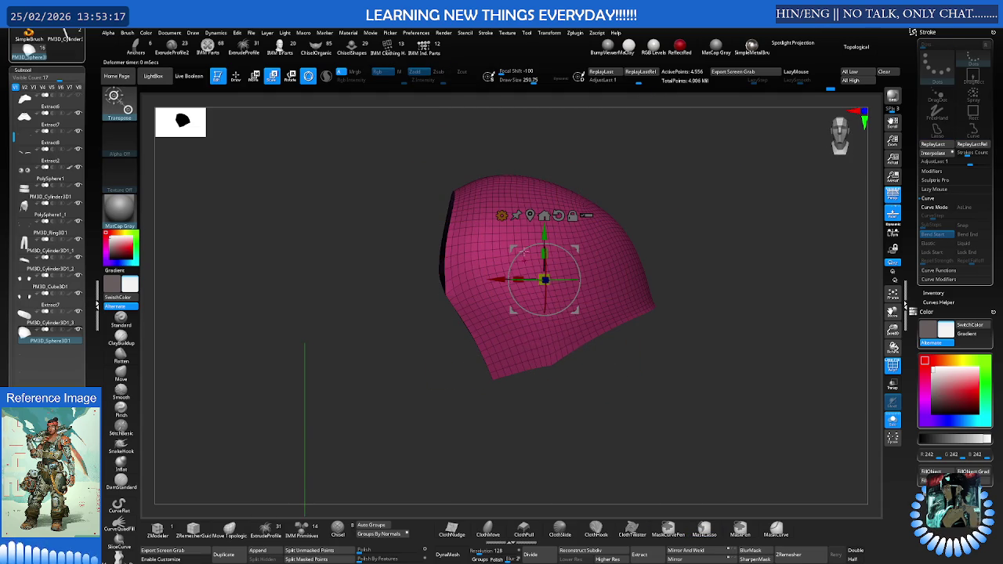
- Wrap the plate in a new deformer lattice and nudge its masked lower edge down and right
{"action": "left_click", "coordinate": [502, 214]}
{"action": "left_click", "coordinate": [509, 262]}
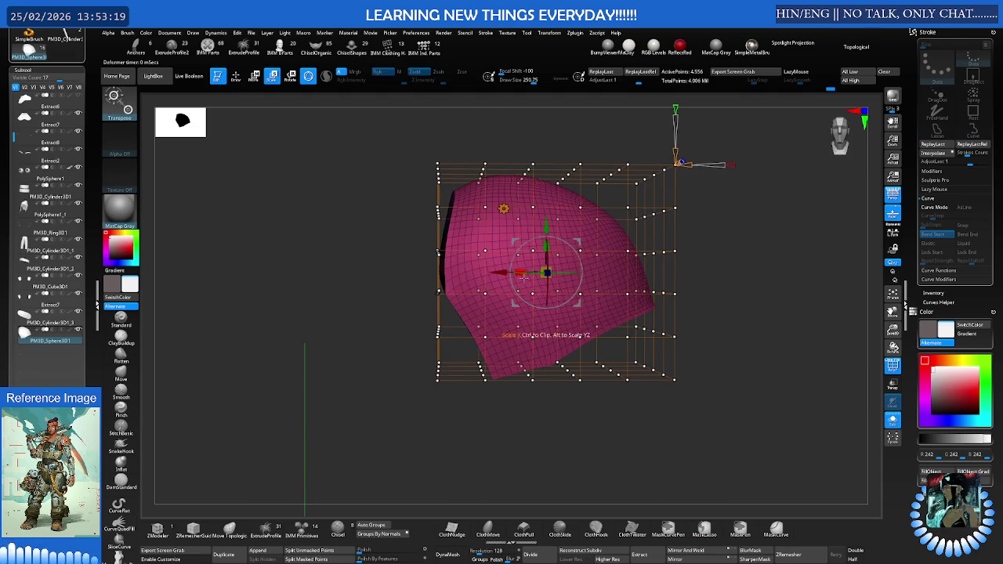
{"action": "mouse_move", "coordinate": [586, 398]}
{"action": "left_mouse_down", "text": "ctrl"}
{"action": "mouse_move", "coordinate": [524, 345]}
{"action": "mouse_move", "coordinate": [513, 369]}
{"action": "left_mouse_up", "text": "ctrl"}
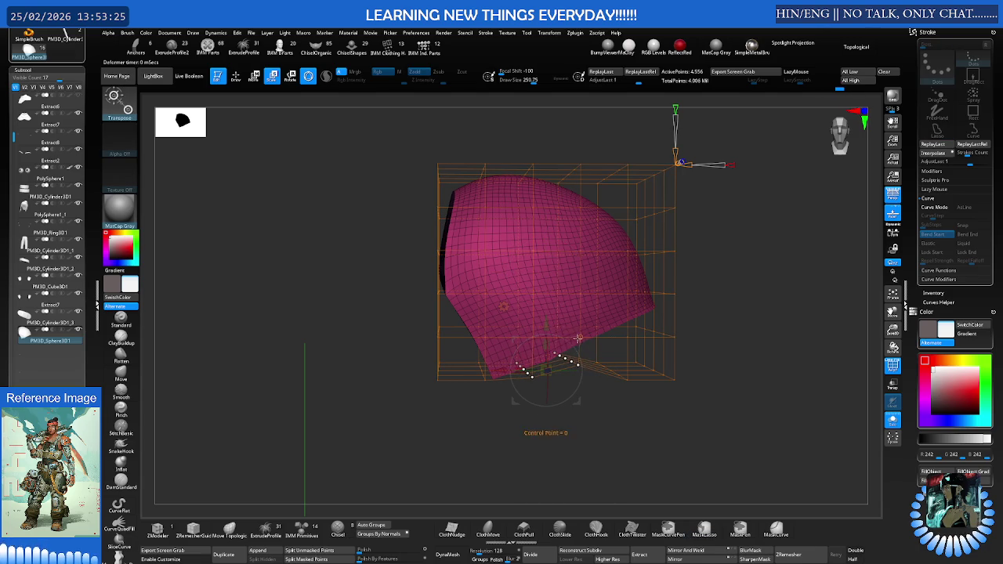
{"action": "left_click_drag", "start_coordinate": [546, 363], "coordinate": [552, 370]}
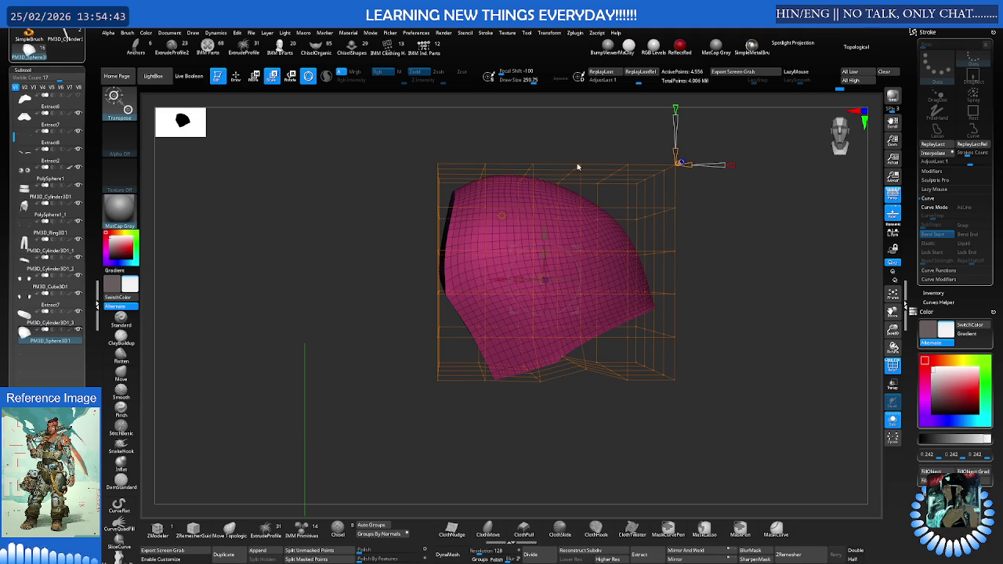
- Open the gizmo's Transform Type menu
{"action": "left_click", "coordinate": [503, 215]}
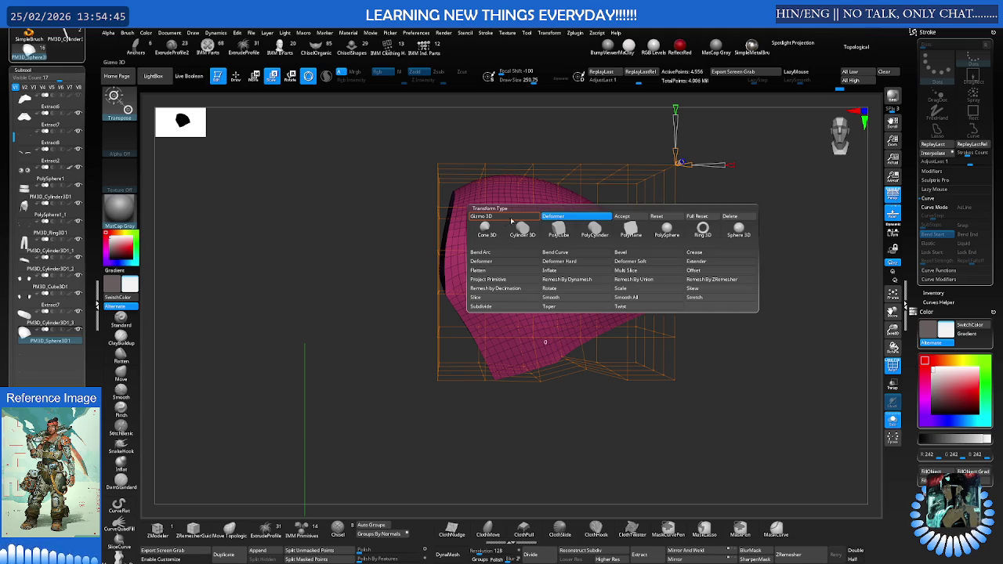
- Remove the lattice, push the plate's left edge out with the Move brush, and shrink the brush to about 179
{"action": "left_click", "coordinate": [620, 216]}
{"action": "left_click_drag", "start_coordinate": [535, 230], "coordinate": [466, 212], "text": "alt"}
{"action": "key", "text": "q"}
{"action": "key", "text": "s"}
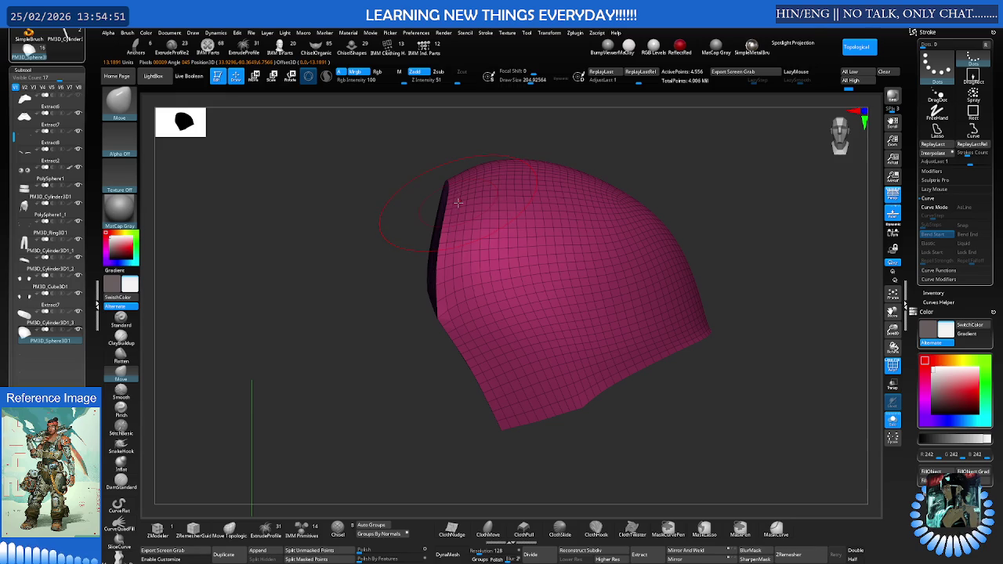
{"action": "left_click_drag", "start_coordinate": [451, 249], "coordinate": [455, 250]}
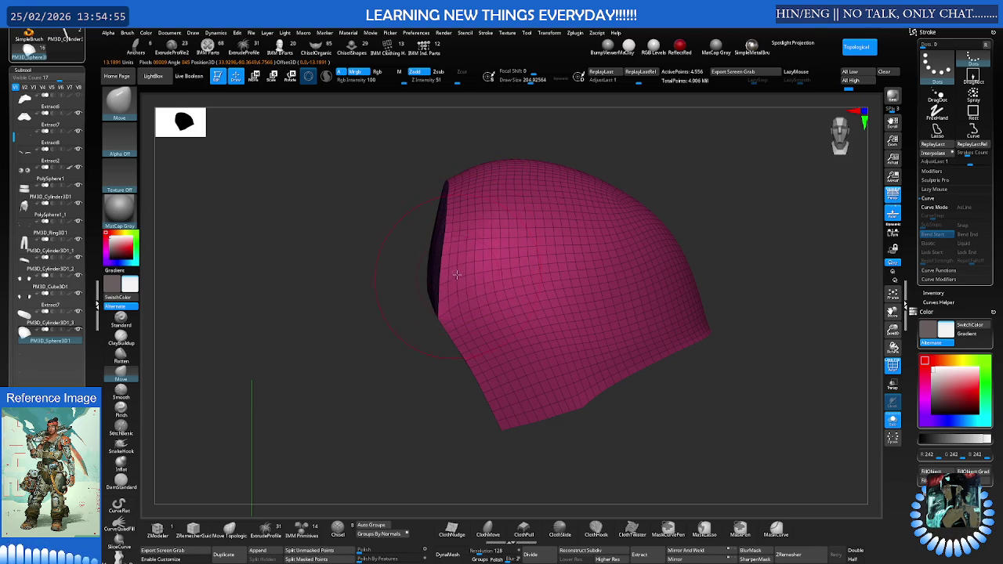
{"action": "key", "text": "ctrl"}
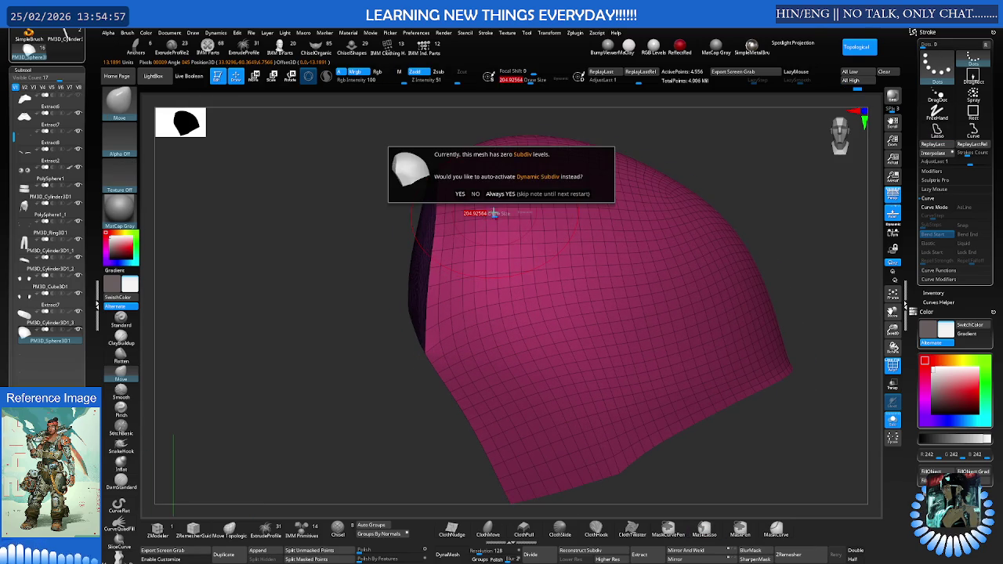
{"action": "key", "text": "s"}
{"action": "left_click_drag", "start_coordinate": [491, 217], "coordinate": [480, 217]}
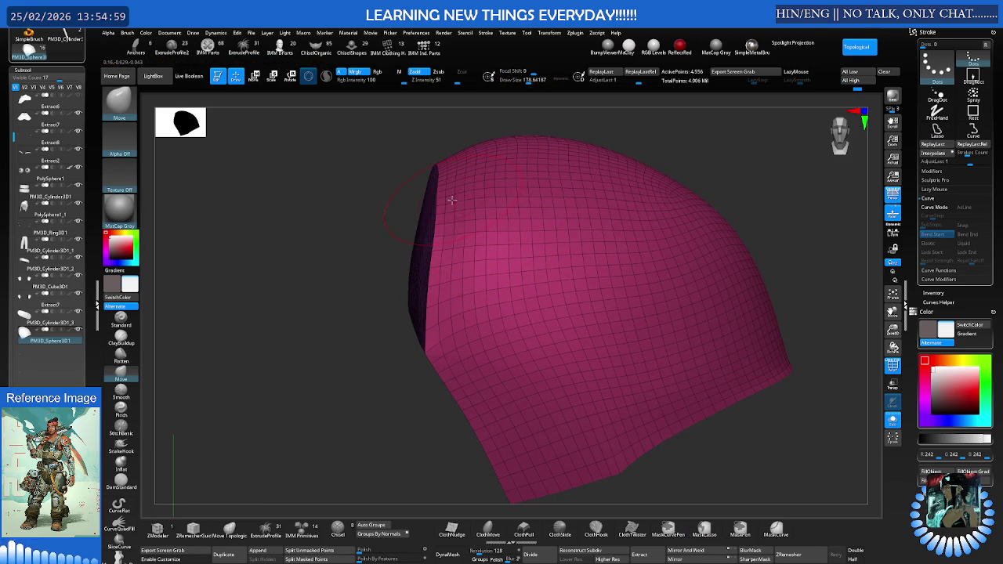
- Resize the Move brush to about 257 then 227 and pull the plate's lower edge into shape
{"action": "mouse_move", "coordinate": [449, 201]}
{"action": "right_mouse_down", "text": "shift"}
{"action": "mouse_move", "coordinate": [525, 243]}
{"action": "mouse_move", "coordinate": [503, 304]}
{"action": "right_mouse_up", "text": "shift"}
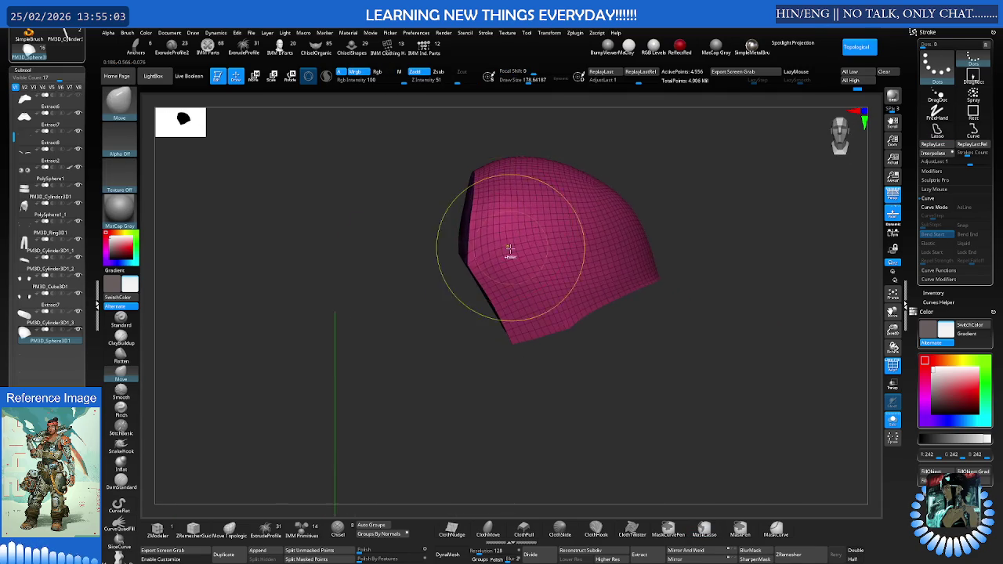
{"action": "mouse_move", "coordinate": [567, 293]}
{"action": "right_mouse_down"}
{"action": "mouse_move", "coordinate": [596, 264]}
{"action": "mouse_move", "coordinate": [672, 228]}
{"action": "right_mouse_up"}
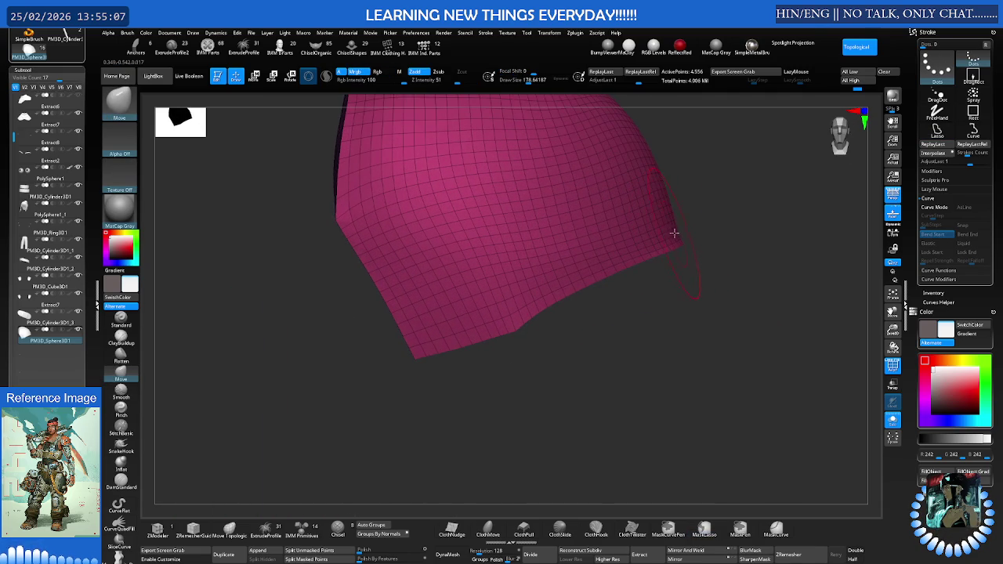
{"action": "key", "text": "s"}
{"action": "left_click_drag", "start_coordinate": [658, 224], "coordinate": [665, 224]}
{"action": "mouse_move", "coordinate": [665, 224]}
{"action": "right_mouse_down"}
{"action": "mouse_move", "coordinate": [665, 214]}
{"action": "mouse_move", "coordinate": [526, 253]}
{"action": "mouse_move", "coordinate": [640, 232]}
{"action": "mouse_move", "coordinate": [475, 287]}
{"action": "mouse_move", "coordinate": [645, 201]}
{"action": "mouse_move", "coordinate": [539, 251]}
{"action": "mouse_move", "coordinate": [555, 251]}
{"action": "mouse_move", "coordinate": [444, 265]}
{"action": "right_mouse_up"}
{"action": "key", "text": "f"}
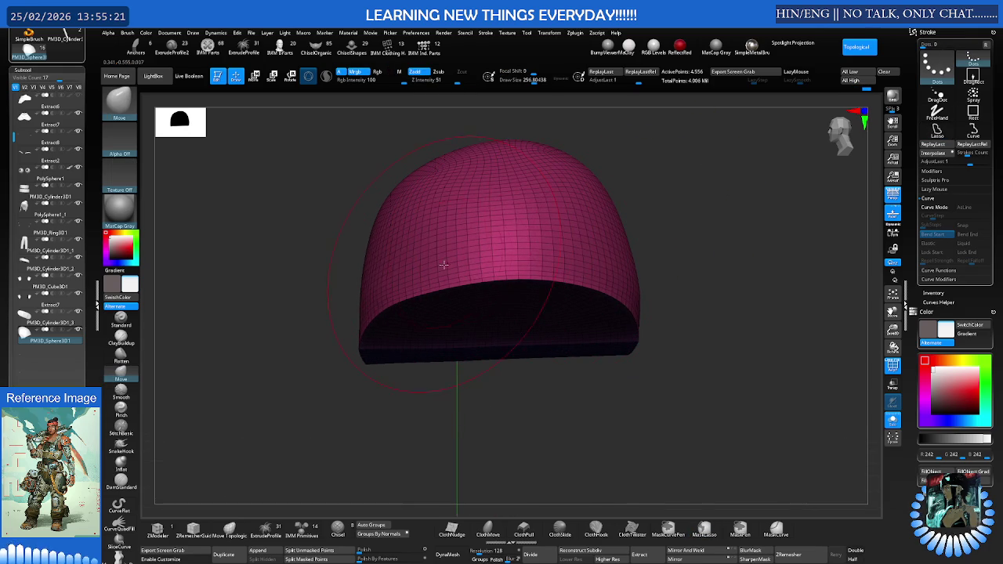
{"action": "mouse_move", "coordinate": [437, 260]}
{"action": "right_mouse_down"}
{"action": "mouse_move", "coordinate": [555, 235]}
{"action": "mouse_move", "coordinate": [559, 249]}
{"action": "right_mouse_up"}
{"action": "left_click_drag", "start_coordinate": [561, 254], "coordinate": [534, 265]}
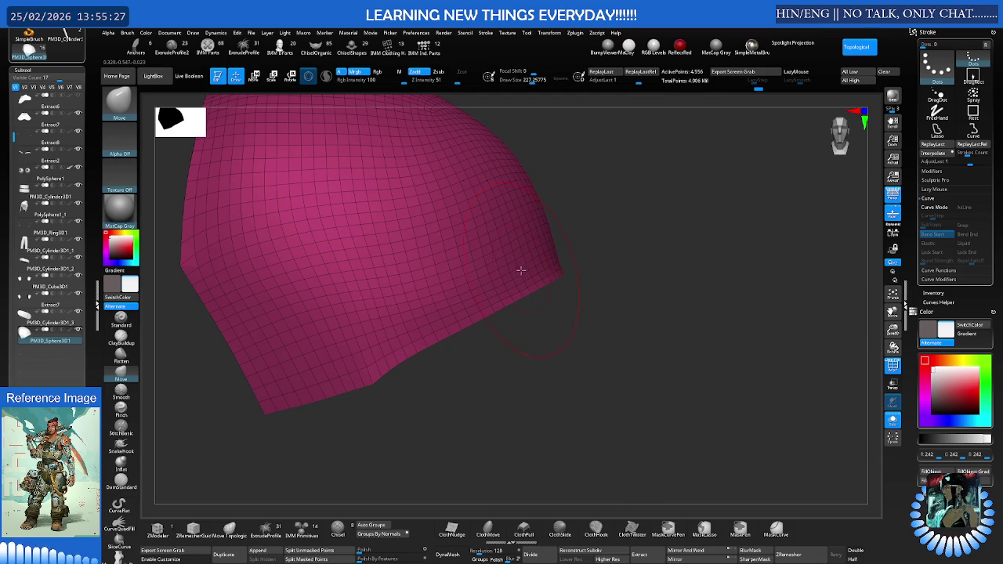
{"action": "left_click_drag", "start_coordinate": [500, 271], "coordinate": [510, 291]}
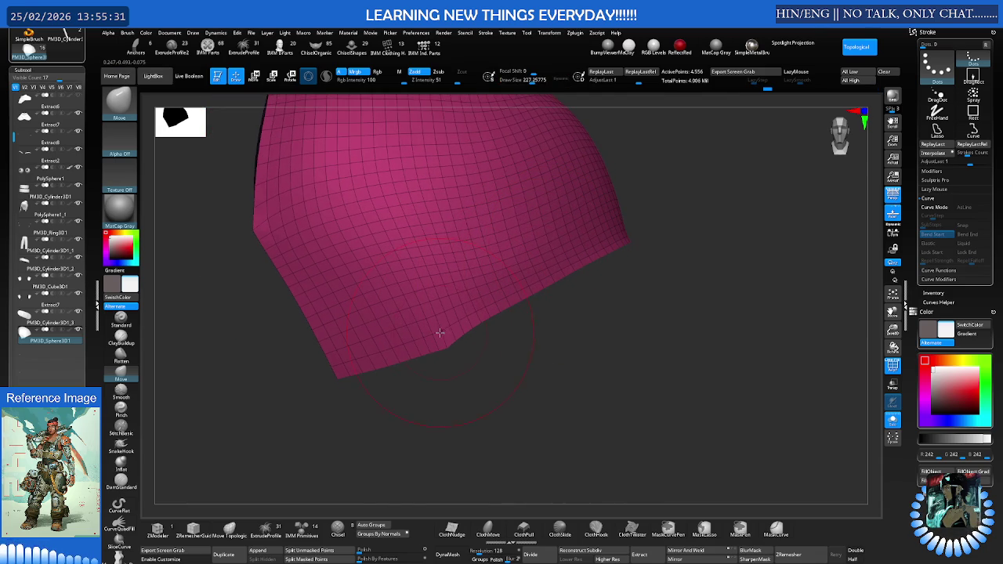
{"action": "left_click_drag", "start_coordinate": [445, 333], "coordinate": [446, 331]}
{"action": "mouse_move", "coordinate": [473, 276]}
{"action": "right_mouse_down"}
{"action": "mouse_move", "coordinate": [515, 254]}
{"action": "mouse_move", "coordinate": [526, 278]}
{"action": "mouse_move", "coordinate": [577, 270]}
{"action": "mouse_move", "coordinate": [364, 295]}
{"action": "right_mouse_up"}
{"action": "scroll", "coordinate": [31, 272], "scroll_direction": "down", "scroll_amount": 3}
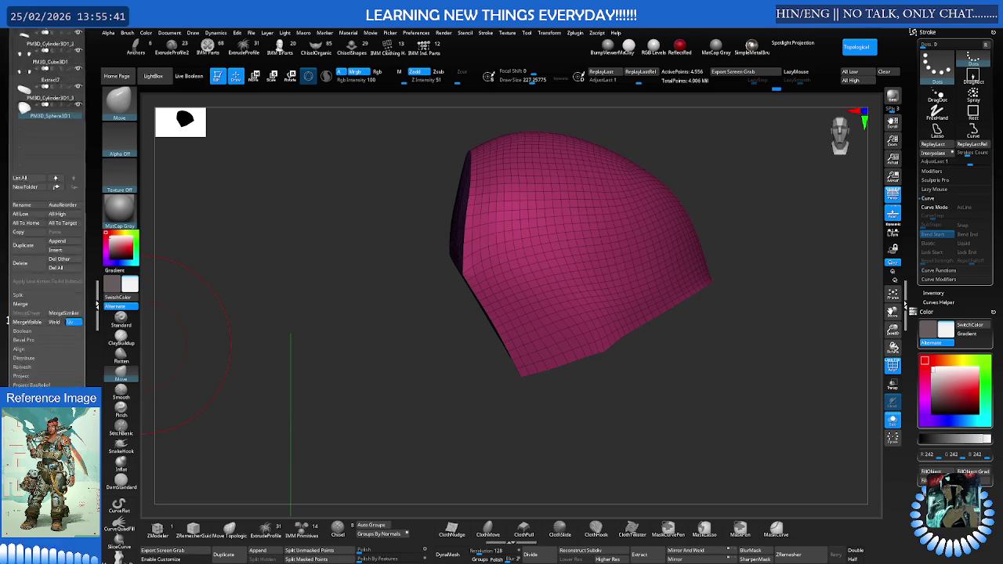
- Smooth the plate twice with Deformation > Polish By Groups
{"action": "scroll", "coordinate": [32, 273], "scroll_direction": "down", "scroll_amount": 5}
{"action": "scroll", "coordinate": [32, 273], "scroll_direction": "down", "scroll_amount": 5}
{"action": "left_click", "coordinate": [29, 283]}
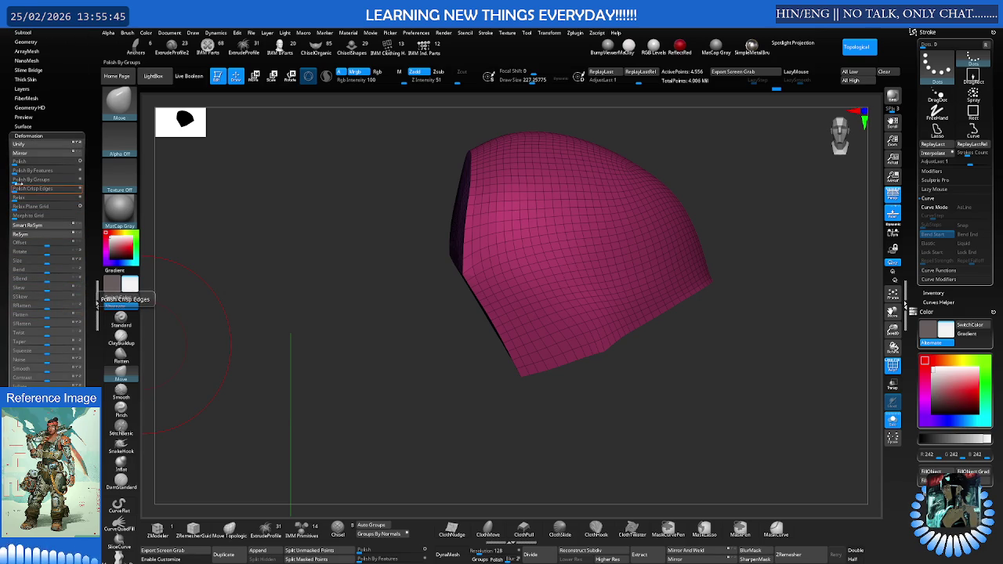
{"action": "left_click_drag", "start_coordinate": [28, 180], "coordinate": [63, 175]}
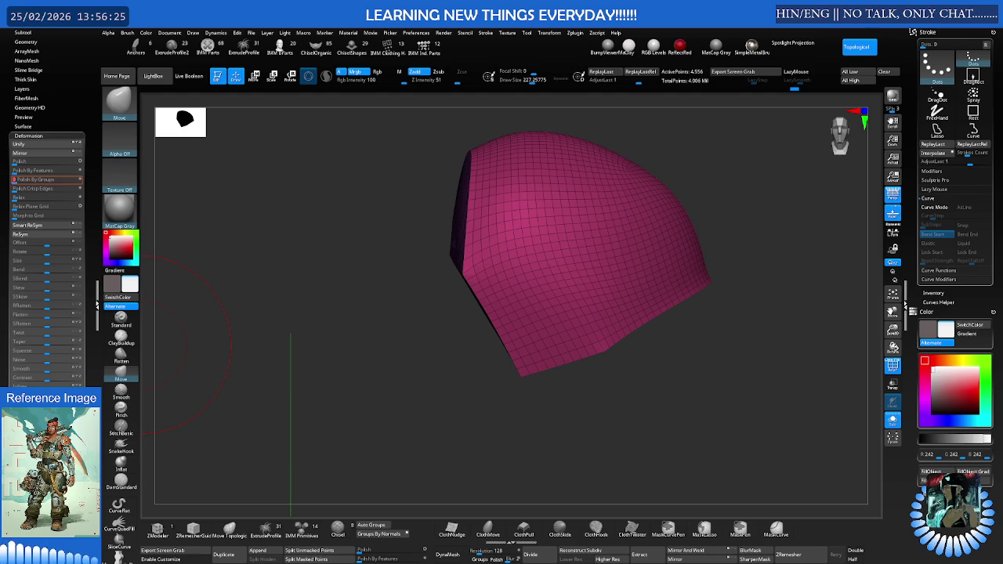
{"action": "mouse_move", "coordinate": [634, 259]}
{"action": "right_mouse_down"}
{"action": "mouse_move", "coordinate": [679, 246]}
{"action": "mouse_move", "coordinate": [596, 248]}
{"action": "right_mouse_up"}
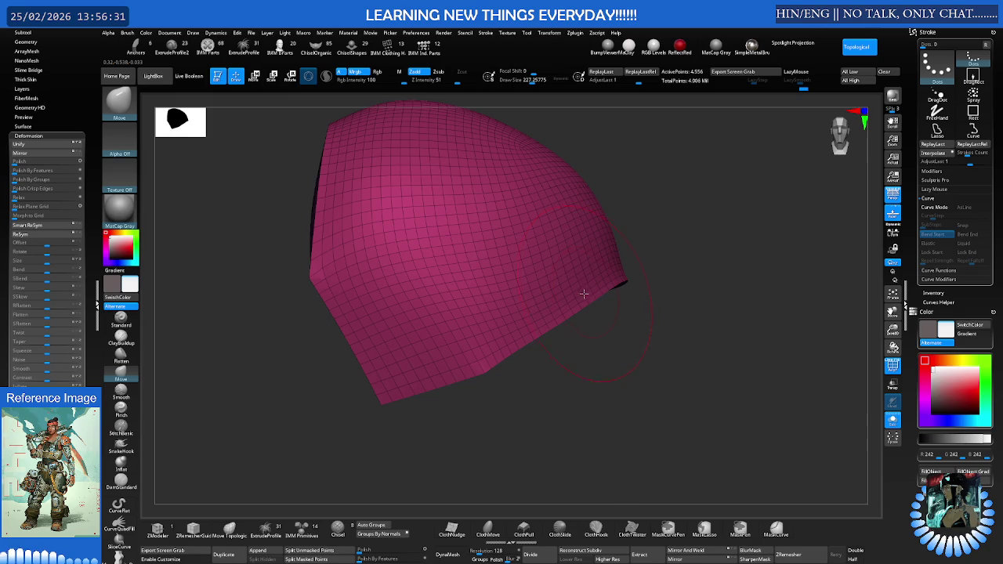
{"action": "right_click_drag", "start_coordinate": [580, 293], "coordinate": [549, 272]}
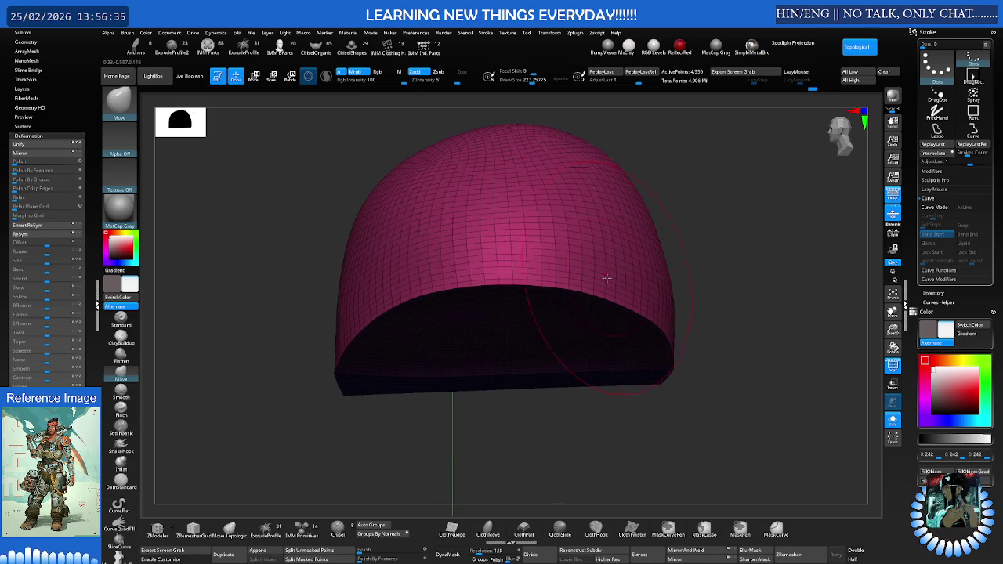
{"action": "key", "text": "shift"}
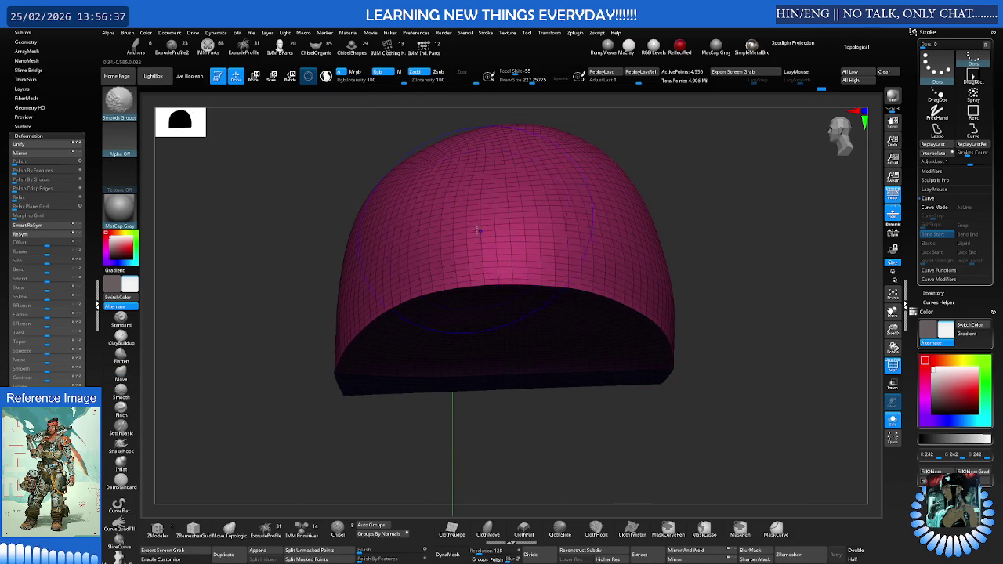
{"action": "mouse_move", "coordinate": [501, 232]}
{"action": "right_mouse_down"}
{"action": "mouse_move", "coordinate": [535, 224]}
{"action": "mouse_move", "coordinate": [654, 238]}
{"action": "mouse_move", "coordinate": [555, 263]}
{"action": "mouse_move", "coordinate": [523, 221]}
{"action": "mouse_move", "coordinate": [547, 212]}
{"action": "mouse_move", "coordinate": [630, 227]}
{"action": "mouse_move", "coordinate": [605, 215]}
{"action": "mouse_move", "coordinate": [612, 249]}
{"action": "mouse_move", "coordinate": [616, 227]}
{"action": "mouse_move", "coordinate": [488, 251]}
{"action": "mouse_move", "coordinate": [527, 231]}
{"action": "mouse_move", "coordinate": [380, 258]}
{"action": "right_mouse_up"}
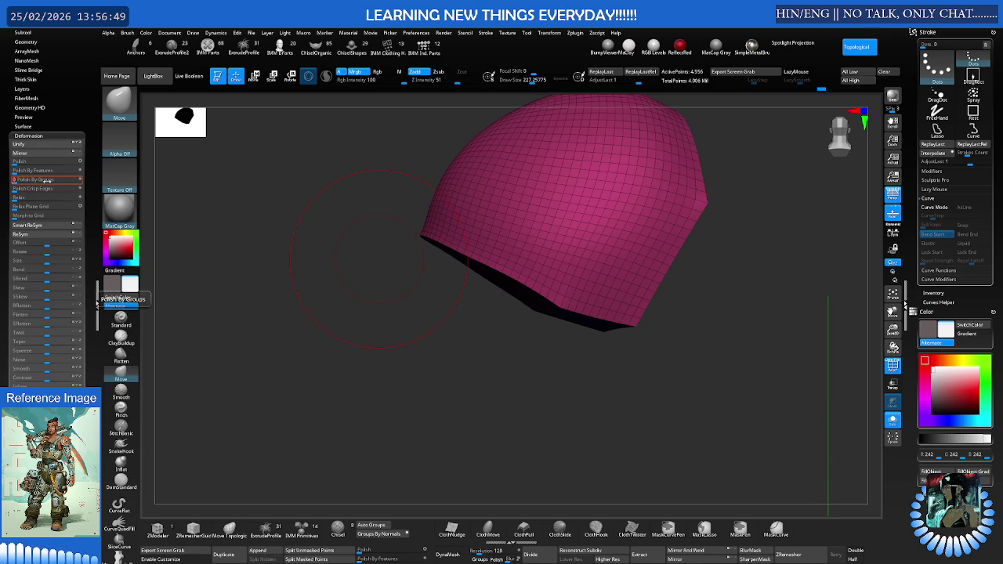
{"action": "left_click_drag", "start_coordinate": [47, 181], "coordinate": [24, 180]}
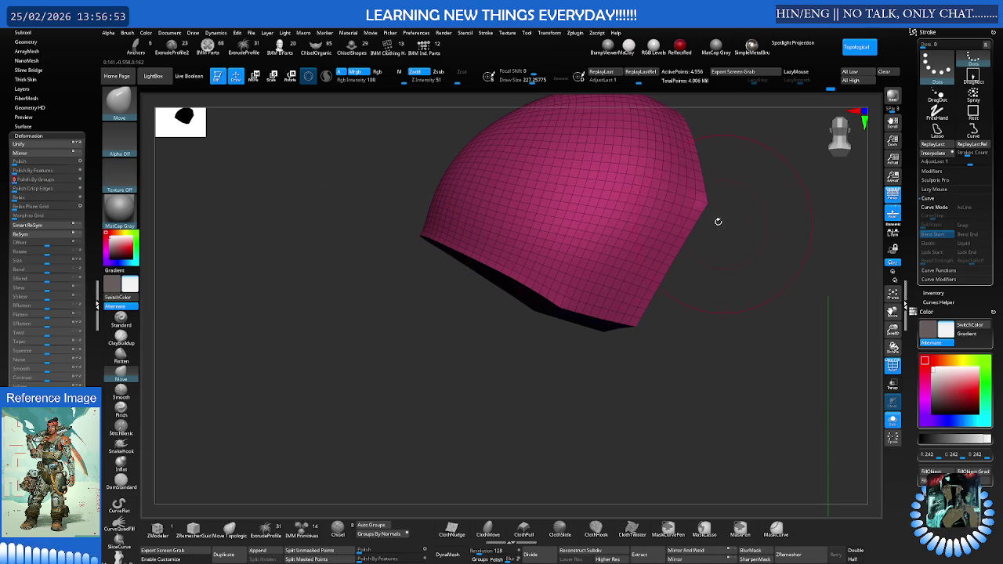
- Return to a front view of the torso, then frame and solo the shoulder pad
{"action": "left_click_drag", "start_coordinate": [724, 224], "coordinate": [663, 225]}
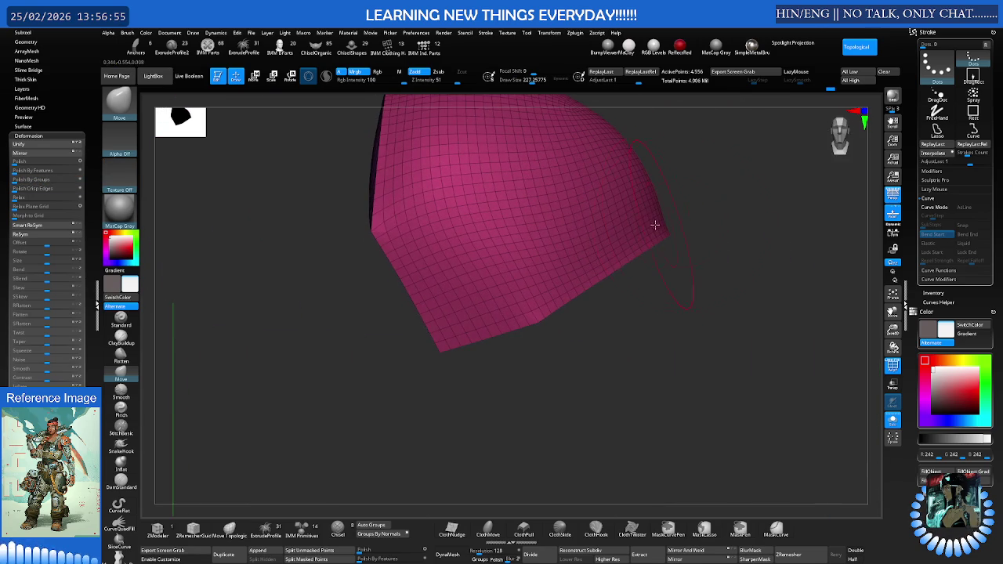
{"action": "left_click_drag", "start_coordinate": [643, 225], "coordinate": [518, 228]}
{"action": "right_click_drag", "start_coordinate": [518, 228], "coordinate": [548, 230]}
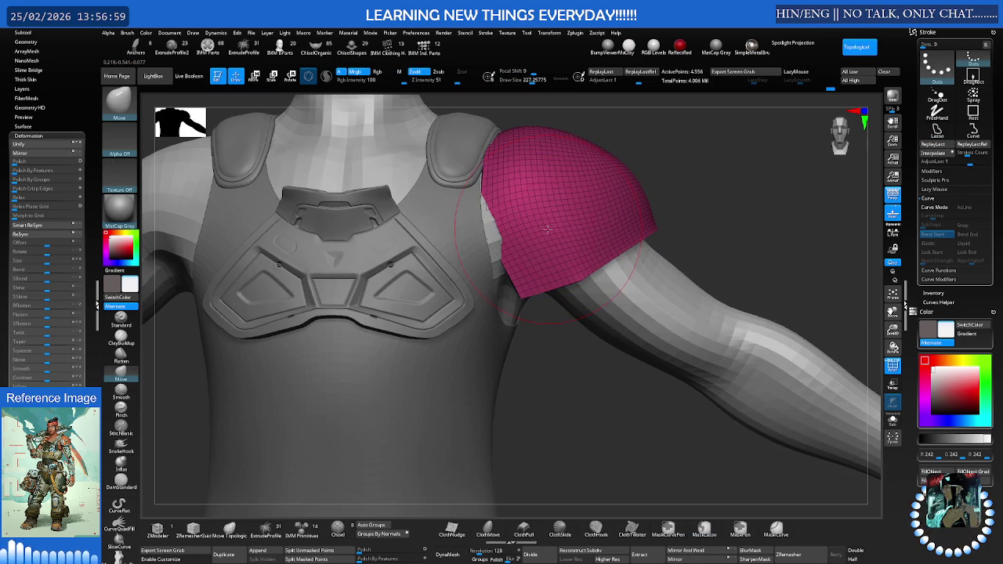
{"action": "key", "text": "w"}
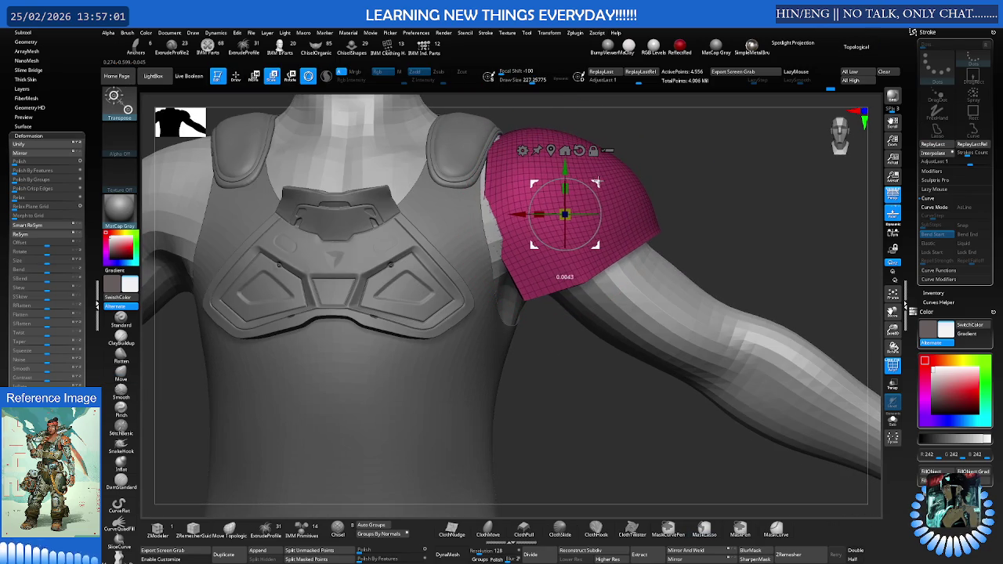
{"action": "key", "text": "f"}
{"action": "key", "text": "ctrl+shift+s"}
{"action": "key", "text": "ctrl+shift+s"}
{"action": "key", "text": "ctrl+shift+s"}
{"action": "right_click_drag", "start_coordinate": [501, 154], "coordinate": [500, 218], "text": "alt"}
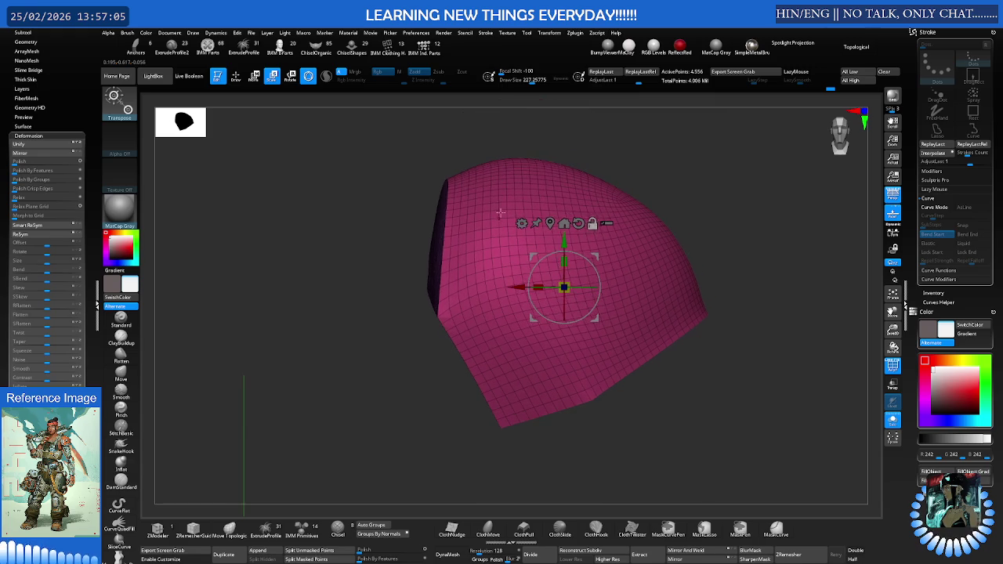
- Push out the pad's upper-left shoulder and top crest into a rounder dome
{"action": "key", "text": "q"}
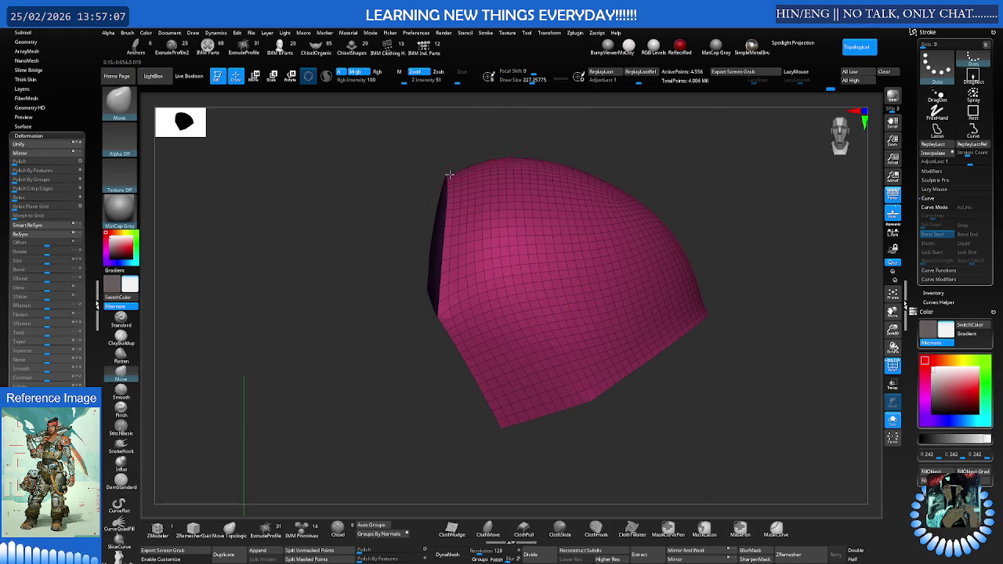
{"action": "mouse_move", "coordinate": [447, 174]}
{"action": "right_mouse_down", "text": "shift"}
{"action": "mouse_move", "coordinate": [486, 184]}
{"action": "mouse_move", "coordinate": [609, 177]}
{"action": "mouse_move", "coordinate": [509, 167]}
{"action": "right_mouse_up", "text": "shift"}
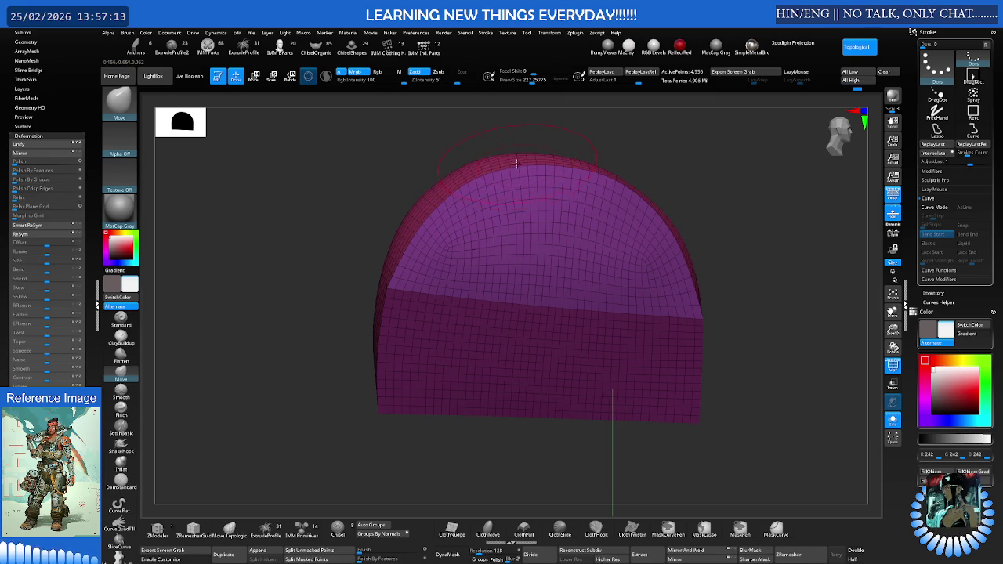
{"action": "mouse_move", "coordinate": [513, 162]}
{"action": "right_mouse_down"}
{"action": "mouse_move", "coordinate": [495, 164]}
{"action": "mouse_move", "coordinate": [616, 172]}
{"action": "mouse_move", "coordinate": [541, 175]}
{"action": "mouse_move", "coordinate": [600, 171]}
{"action": "mouse_move", "coordinate": [606, 183]}
{"action": "mouse_move", "coordinate": [633, 161]}
{"action": "mouse_move", "coordinate": [598, 167]}
{"action": "right_mouse_up"}
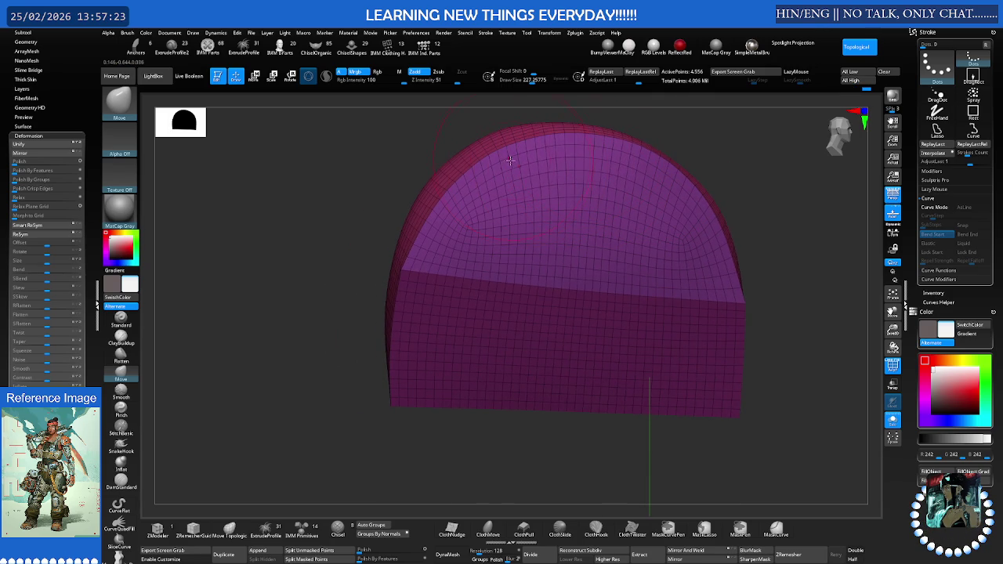
{"action": "mouse_move", "coordinate": [557, 204]}
{"action": "right_mouse_down"}
{"action": "mouse_move", "coordinate": [582, 175]}
{"action": "mouse_move", "coordinate": [591, 225]}
{"action": "right_mouse_up"}
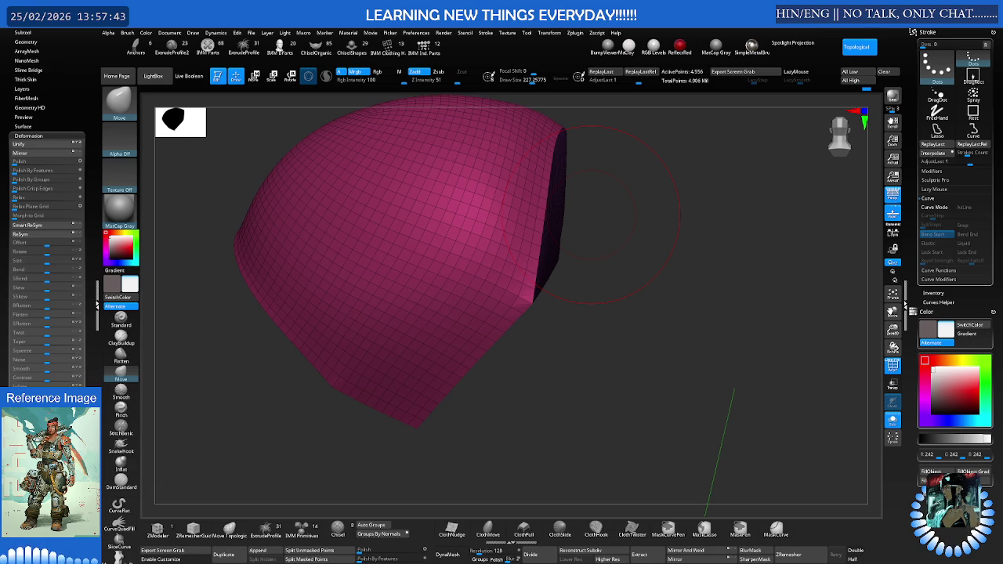
{"action": "mouse_move", "coordinate": [620, 199]}
{"action": "left_mouse_down", "text": "shift"}
{"action": "mouse_move", "coordinate": [575, 211]}
{"action": "mouse_move", "coordinate": [591, 206]}
{"action": "mouse_move", "coordinate": [515, 163]}
{"action": "mouse_move", "coordinate": [540, 193]}
{"action": "mouse_move", "coordinate": [500, 206]}
{"action": "mouse_move", "coordinate": [535, 209]}
{"action": "mouse_move", "coordinate": [560, 196]}
{"action": "mouse_move", "coordinate": [636, 215]}
{"action": "left_mouse_up", "text": "shift"}
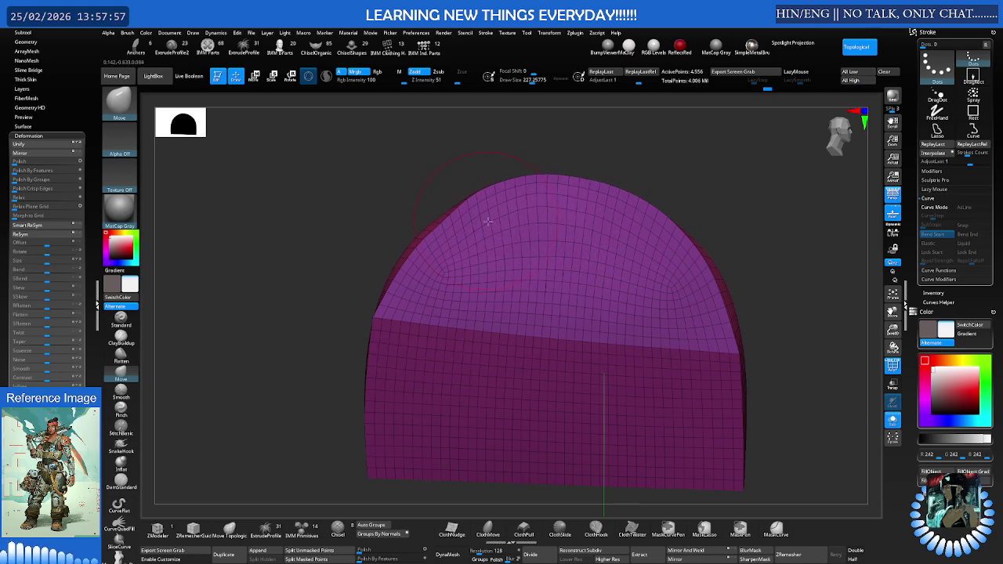
{"action": "mouse_move", "coordinate": [460, 235]}
{"action": "left_mouse_down"}
{"action": "mouse_move", "coordinate": [464, 270]}
{"action": "mouse_move", "coordinate": [456, 243]}
{"action": "mouse_move", "coordinate": [485, 210]}
{"action": "mouse_move", "coordinate": [575, 197]}
{"action": "left_mouse_up"}
{"action": "mouse_move", "coordinate": [438, 260]}
{"action": "left_mouse_down"}
{"action": "mouse_move", "coordinate": [425, 272]}
{"action": "mouse_move", "coordinate": [406, 268]}
{"action": "left_mouse_up"}
{"action": "left_click_drag", "start_coordinate": [454, 235], "coordinate": [441, 215]}
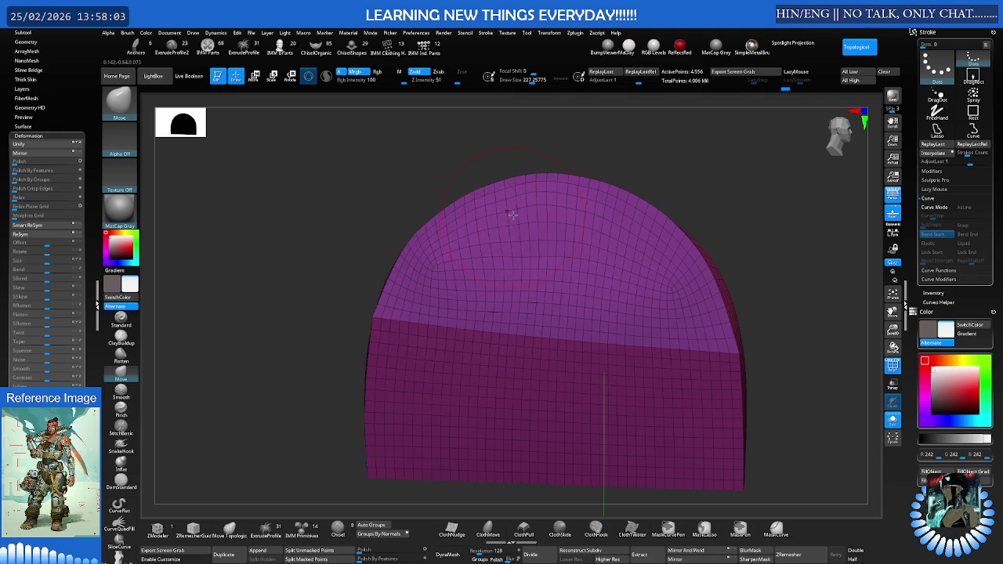
- Smooth the dome with Polish By Groups, keeping its edges
{"action": "mouse_move", "coordinate": [544, 206]}
{"action": "right_mouse_down"}
{"action": "mouse_move", "coordinate": [578, 212]}
{"action": "mouse_move", "coordinate": [520, 219]}
{"action": "right_mouse_up"}
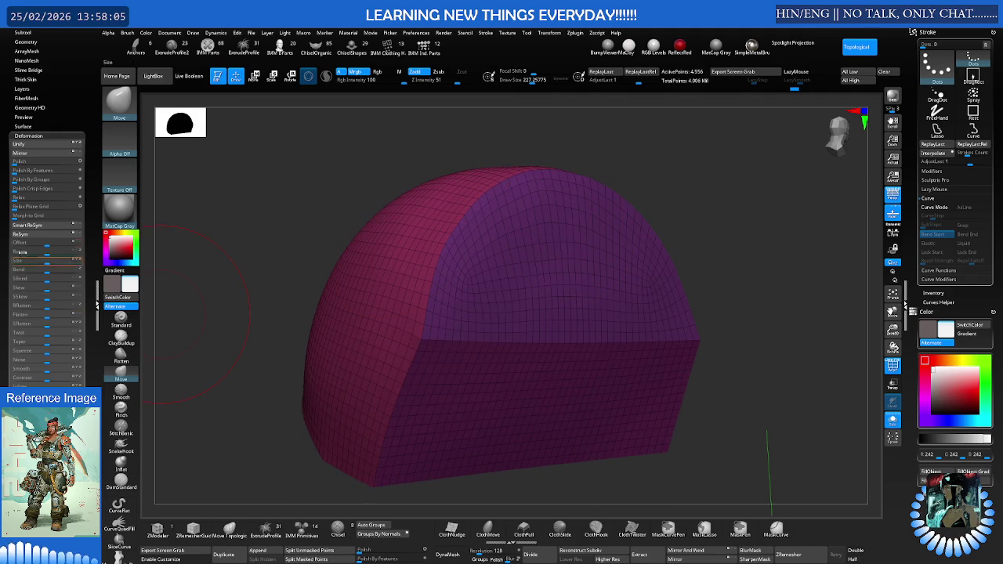
{"action": "left_click", "coordinate": [38, 180]}
{"action": "mouse_move", "coordinate": [549, 196]}
{"action": "right_mouse_down"}
{"action": "mouse_move", "coordinate": [593, 180]}
{"action": "mouse_move", "coordinate": [622, 196]}
{"action": "mouse_move", "coordinate": [593, 199]}
{"action": "mouse_move", "coordinate": [632, 208]}
{"action": "mouse_move", "coordinate": [572, 199]}
{"action": "right_mouse_up"}
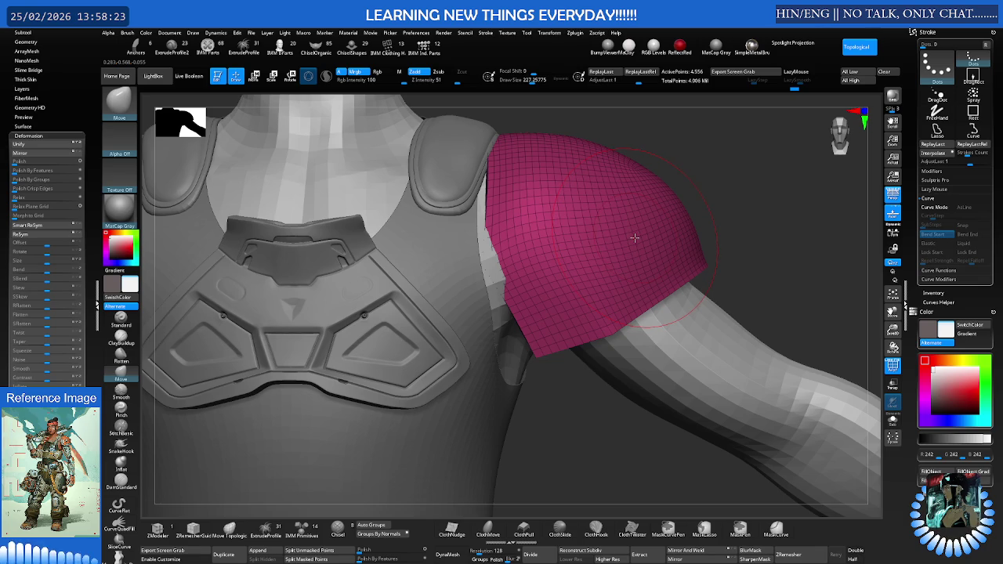
- Toggle Solo on and off, collapse Deformation, and open the Subtool list
{"action": "mouse_move", "coordinate": [635, 238]}
{"action": "right_mouse_down"}
{"action": "mouse_move", "coordinate": [645, 214]}
{"action": "mouse_move", "coordinate": [637, 227]}
{"action": "right_mouse_up"}
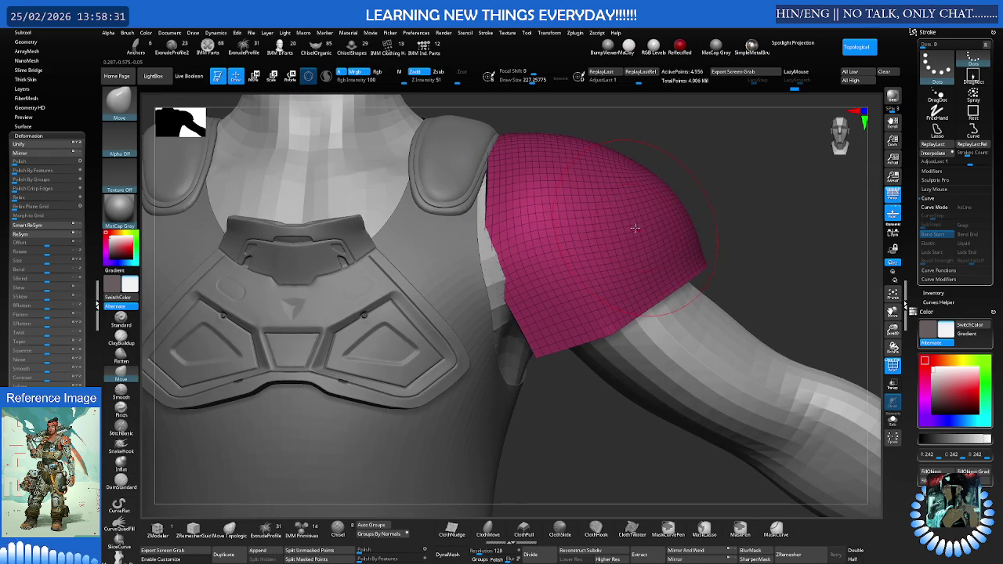
{"action": "key", "text": "alt+s"}
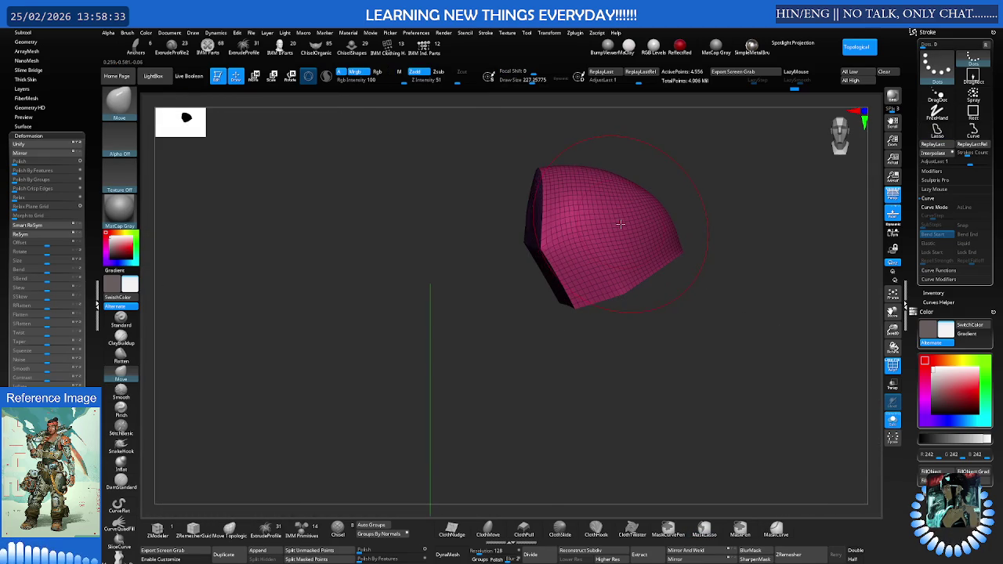
{"action": "key", "text": "alt+s"}
{"action": "mouse_move", "coordinate": [616, 225]}
{"action": "right_mouse_down"}
{"action": "mouse_move", "coordinate": [655, 207]}
{"action": "mouse_move", "coordinate": [604, 220]}
{"action": "mouse_move", "coordinate": [607, 228]}
{"action": "right_mouse_up"}
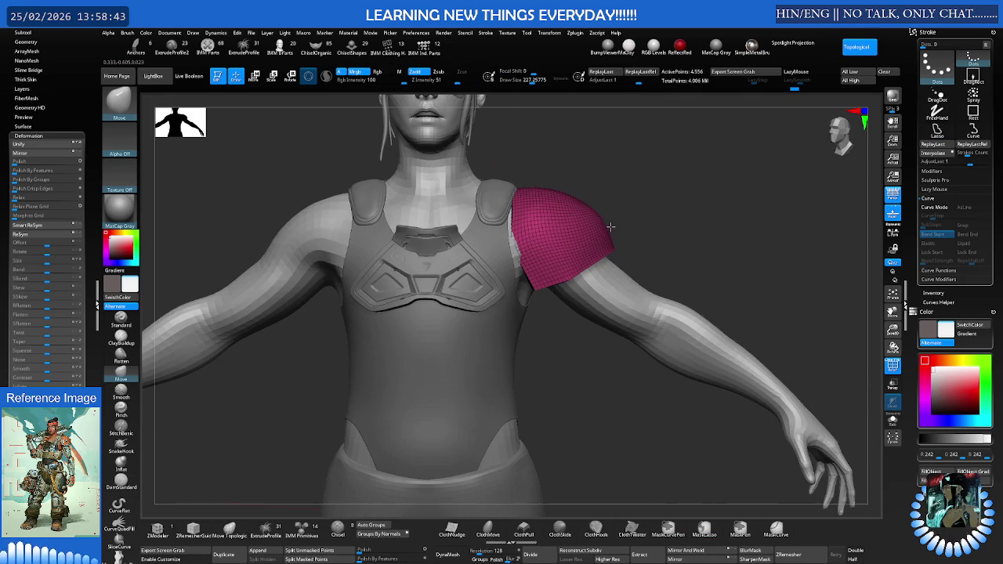
{"action": "left_click", "coordinate": [22, 136]}
{"action": "left_click", "coordinate": [28, 86]}
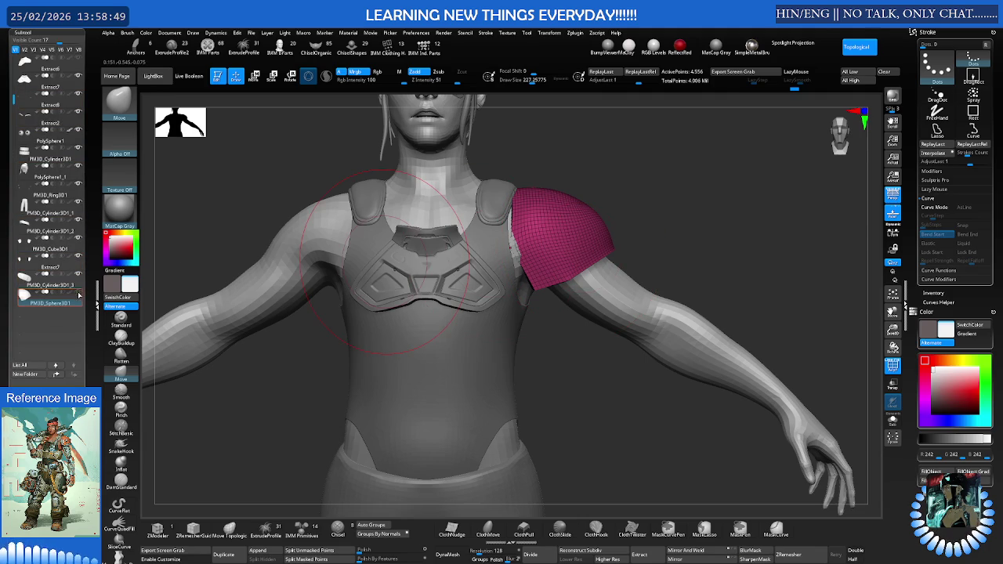
- Insert a PolySphere as a new subtool and select PolySphere1_2
{"action": "key", "text": "b"}
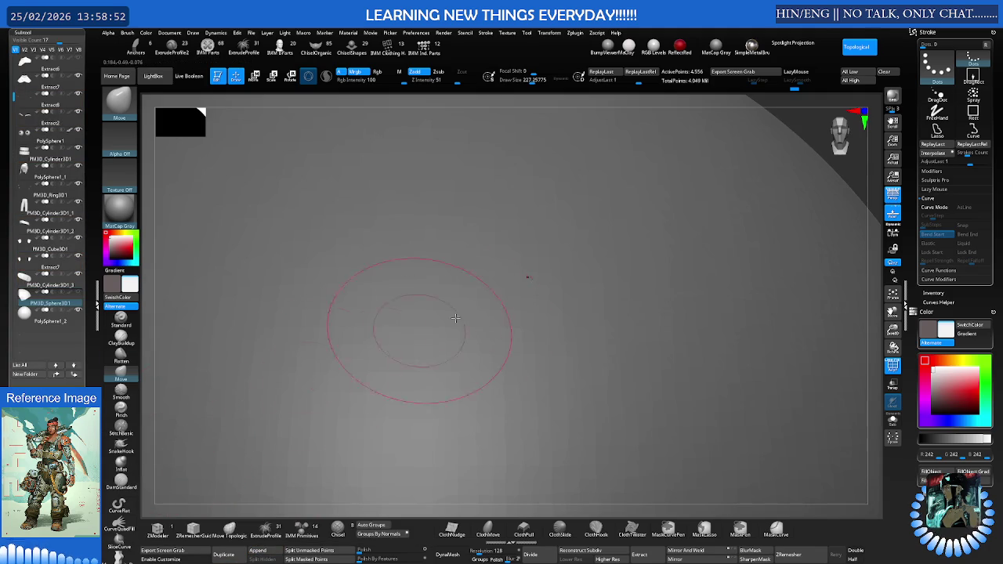
{"action": "right_click_drag", "start_coordinate": [358, 314], "coordinate": [581, 305], "text": "ctrl"}
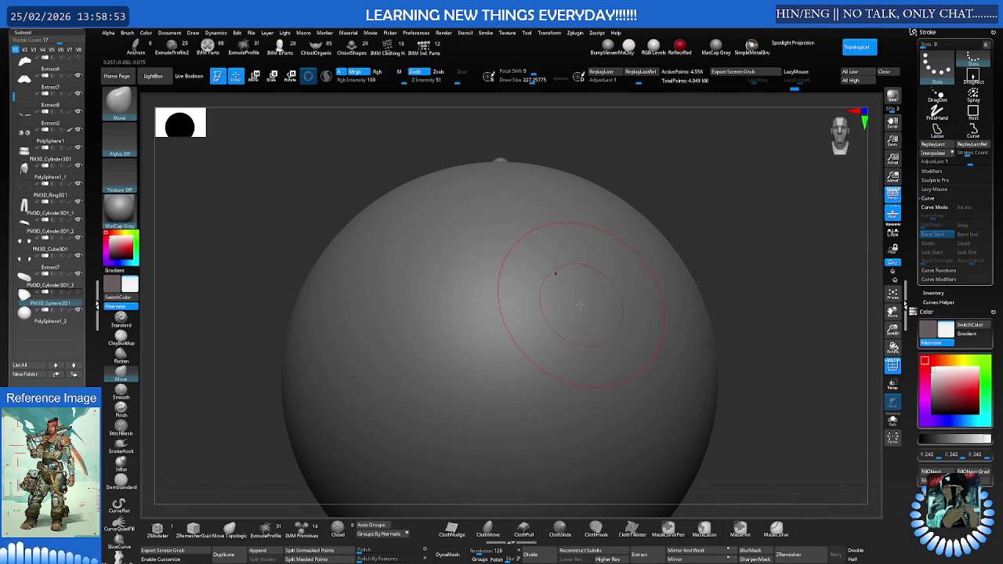
{"action": "key", "text": "shift+alt+s"}
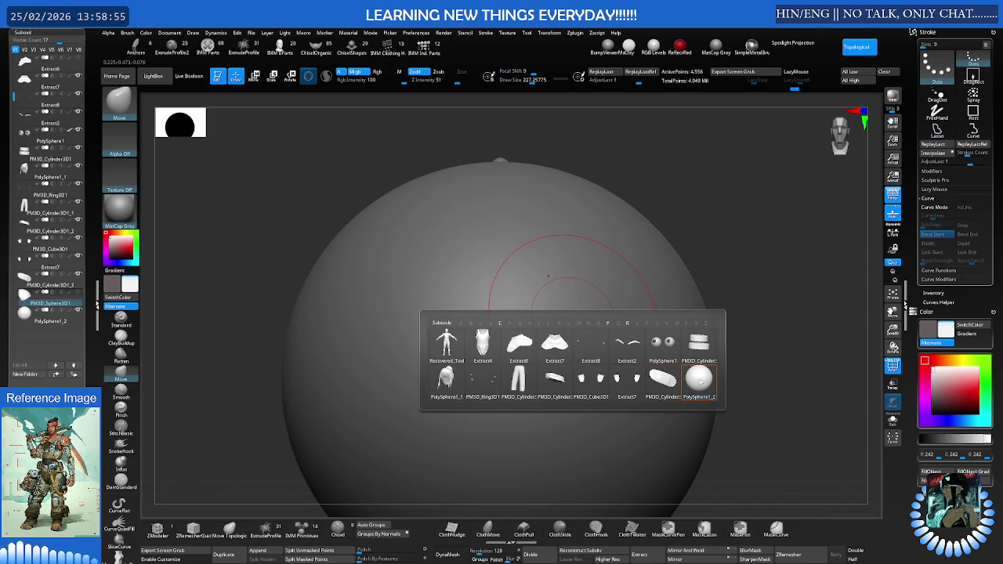
{"action": "left_click", "coordinate": [699, 380]}
- Try stretching and moving the sphere with the gizmo, undo both, then solo it
{"action": "key", "text": "w"}
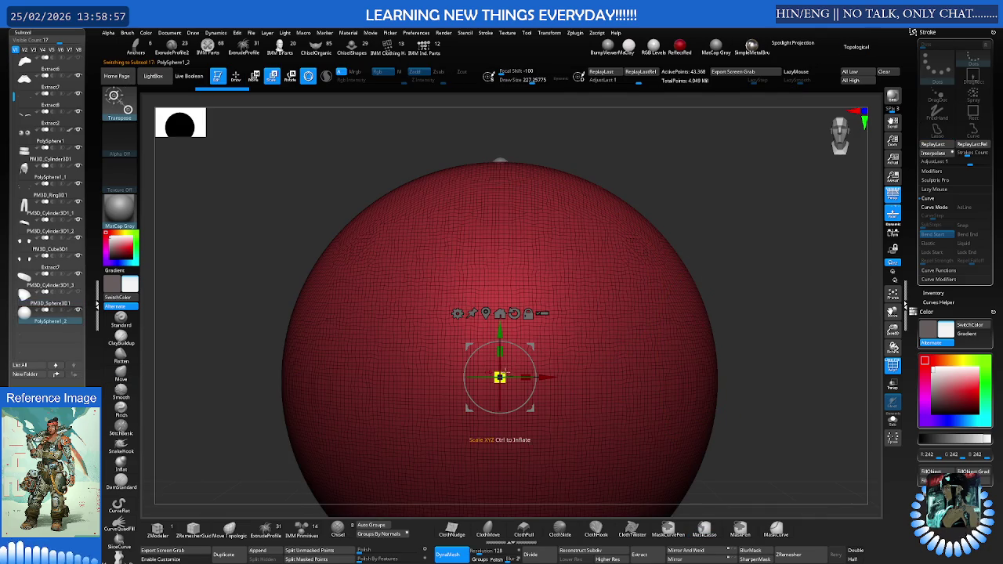
{"action": "key", "text": "f"}
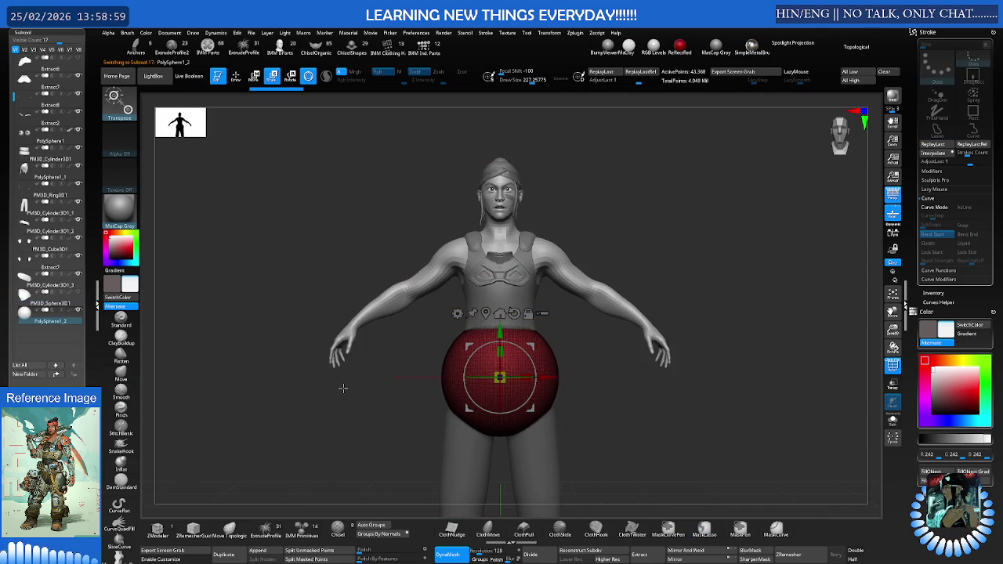
{"action": "scroll", "coordinate": [527, 287], "scroll_direction": "up", "scroll_amount": 3}
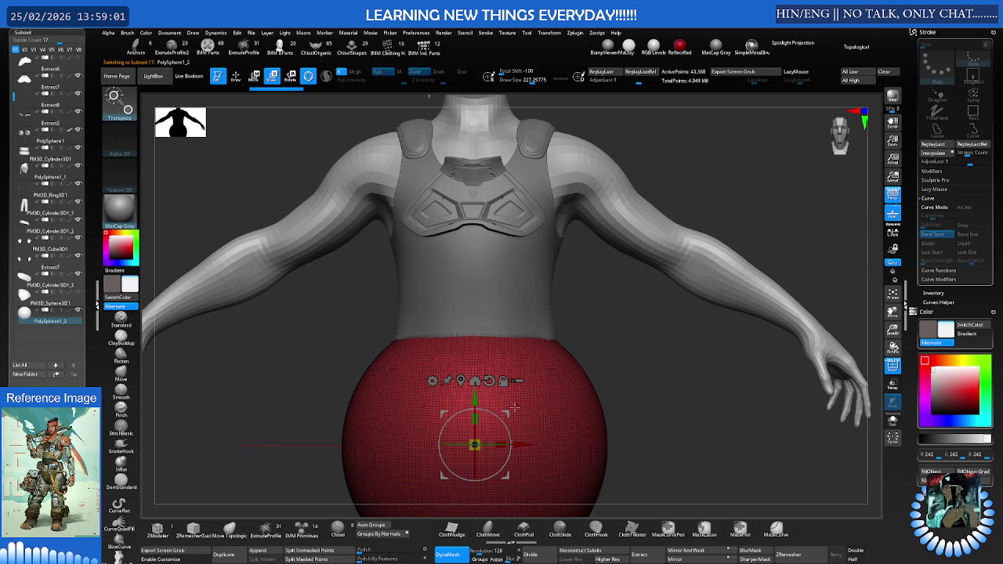
{"action": "left_click_drag", "start_coordinate": [511, 409], "coordinate": [612, 325]}
{"action": "key", "text": "ctrl+z"}
{"action": "scroll", "coordinate": [485, 377], "scroll_direction": "down", "scroll_amount": 3}
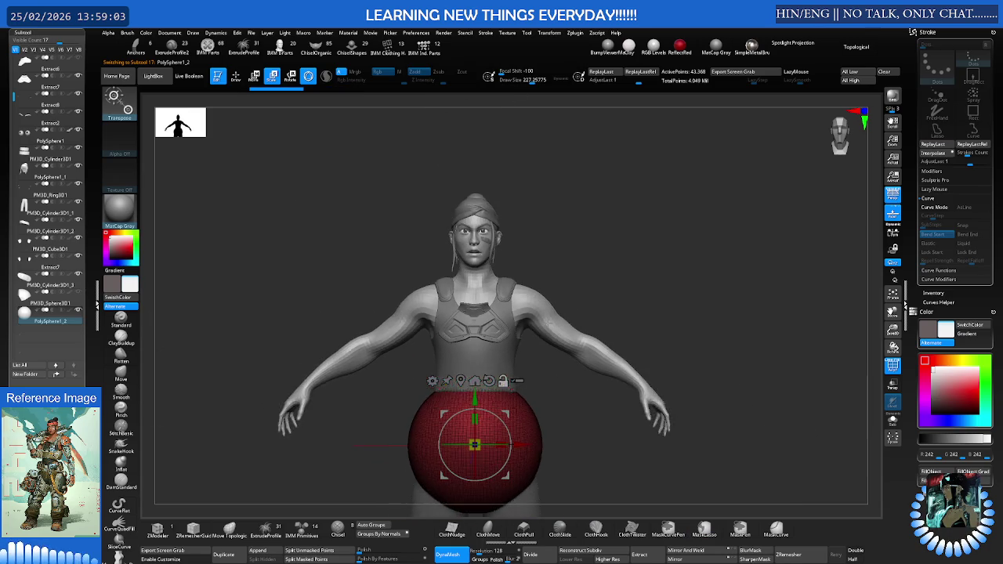
{"action": "left_click_drag", "start_coordinate": [486, 377], "coordinate": [631, 232]}
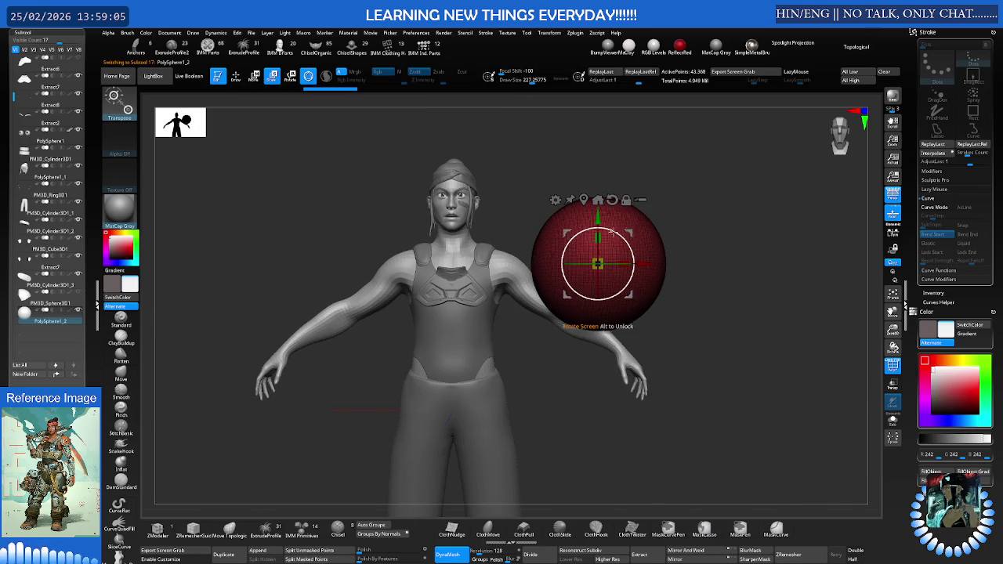
{"action": "key", "text": "ctrl+z"}
{"action": "left_click", "coordinate": [467, 360], "text": "ctrl+shift"}
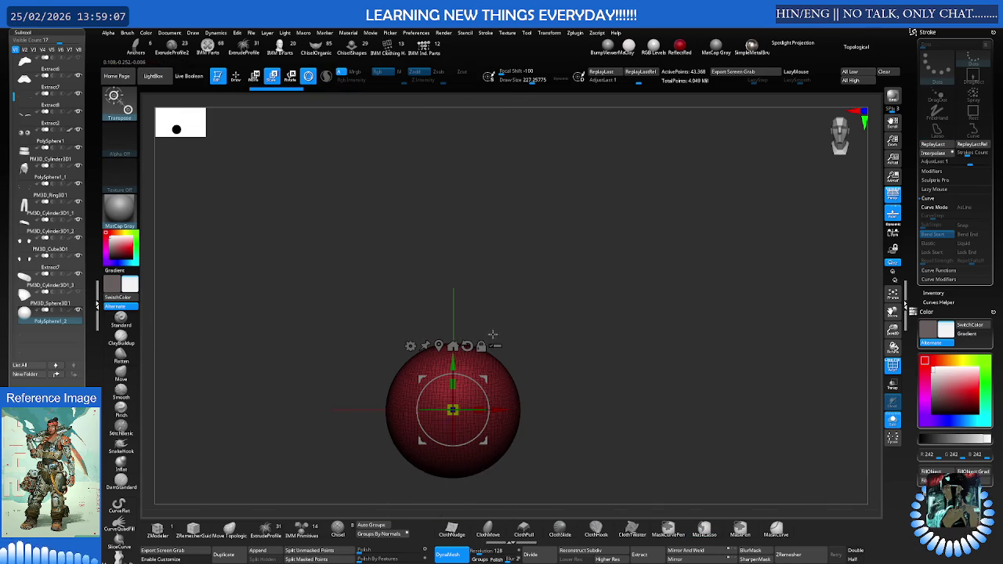
- Frame the red sphere and select the KnifeCurve brush from the brush picker
{"action": "scroll", "coordinate": [544, 311], "scroll_direction": "up", "scroll_amount": 2}
{"action": "right_click_drag", "start_coordinate": [544, 311], "coordinate": [577, 247], "text": "alt"}
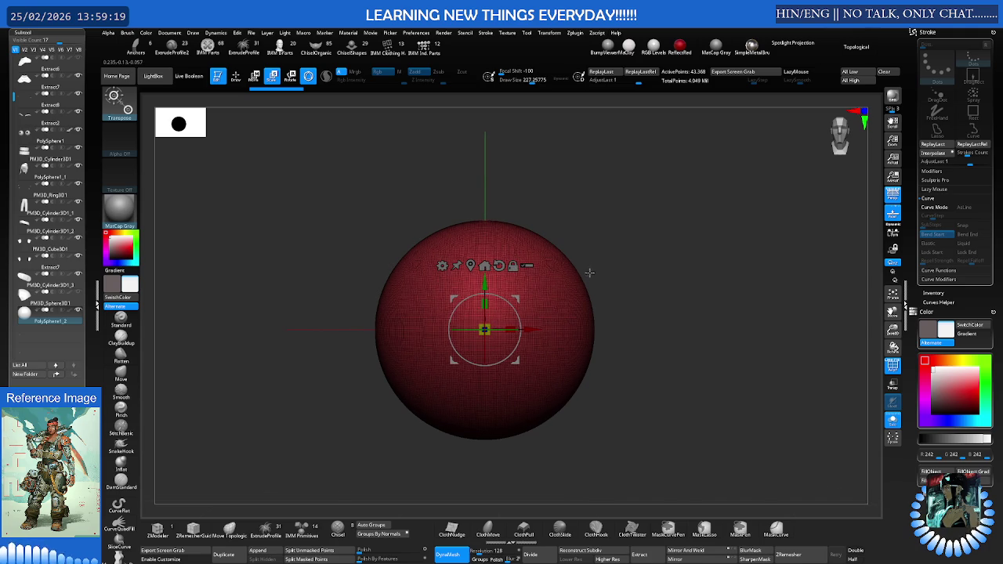
{"action": "key", "text": "q"}
{"action": "key", "text": "s"}
{"action": "mouse_move", "coordinate": [591, 251]}
{"action": "left_mouse_down", "text": "alt"}
{"action": "mouse_move", "coordinate": [603, 258]}
{"action": "mouse_move", "coordinate": [609, 243]}
{"action": "left_mouse_up", "text": "alt"}
{"action": "key", "text": "b"}
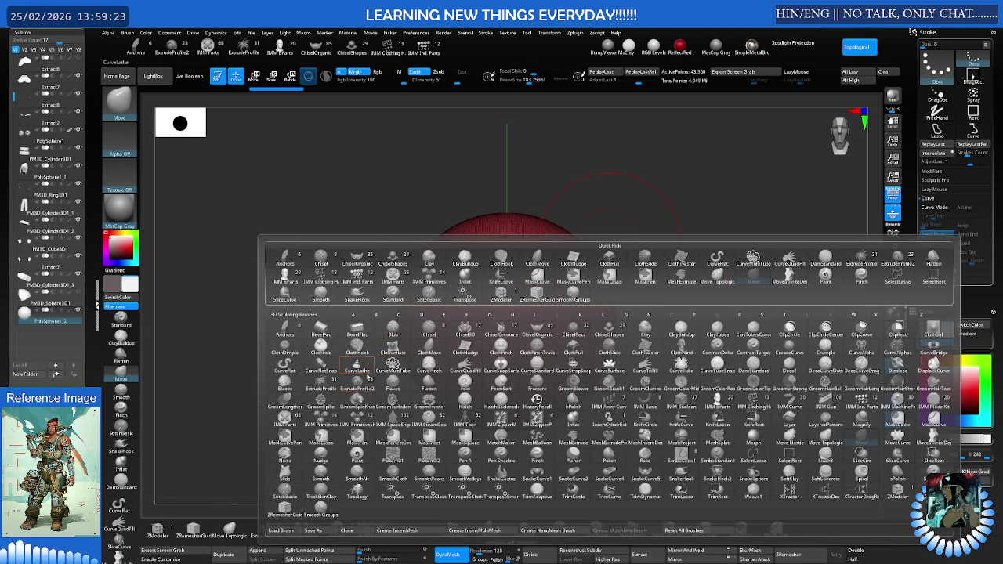
{"action": "key", "text": "k"}
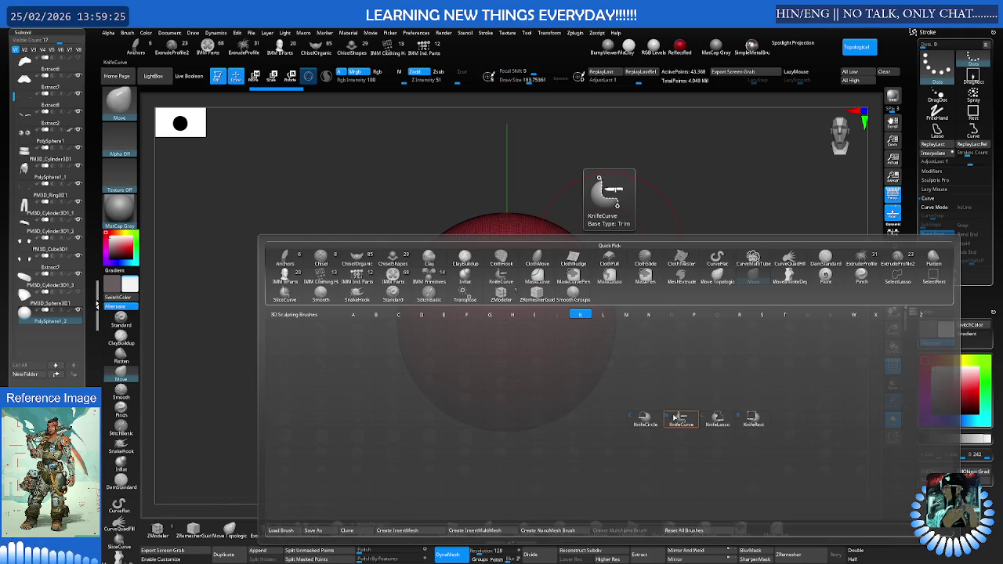
{"action": "left_click", "coordinate": [684, 421]}
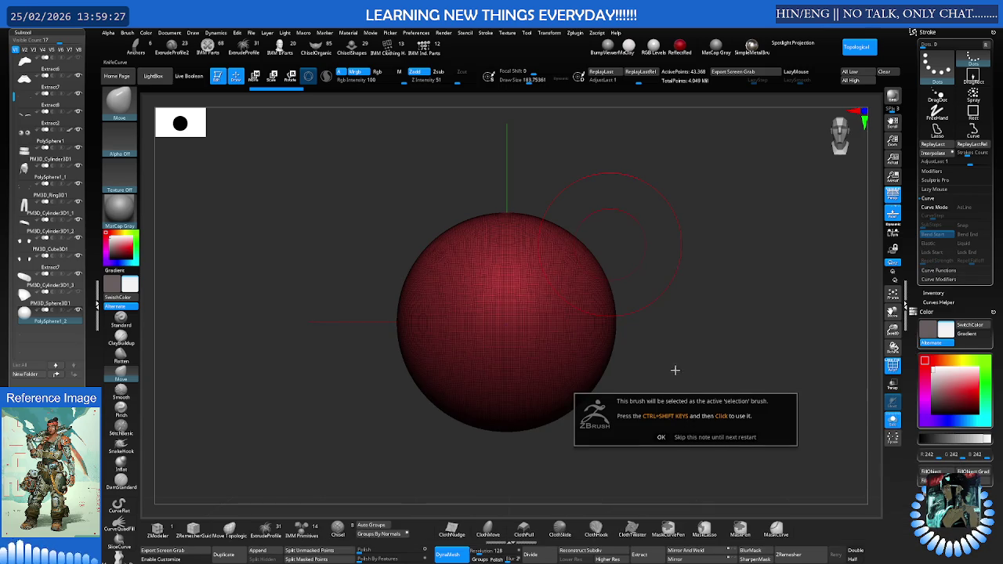
- Draw a Ctrl+Shift knife curve across the sphere, which leaves it uncut
{"action": "right_click_drag", "start_coordinate": [599, 269], "coordinate": [581, 240], "text": "alt"}
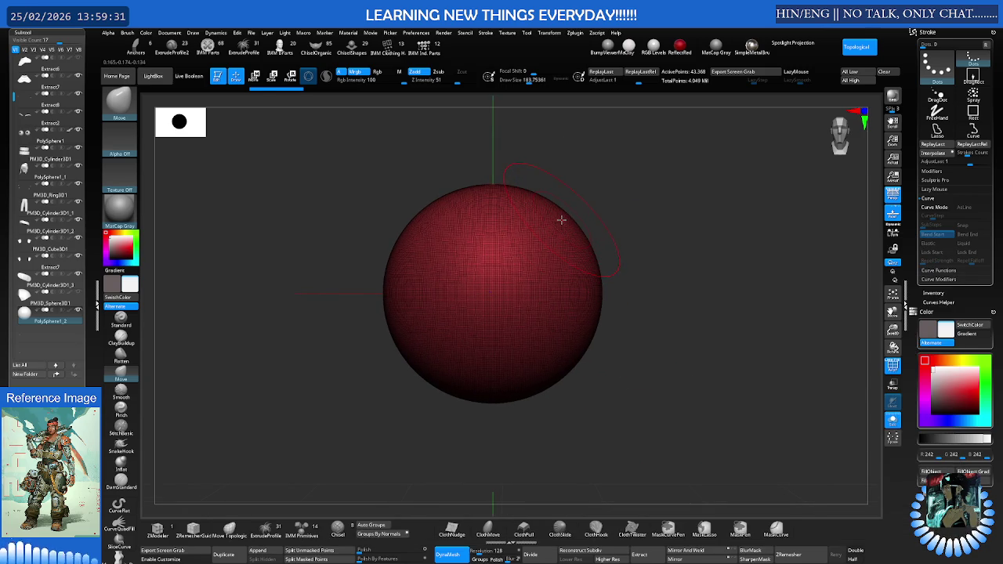
{"action": "key", "text": "ctrl+shift"}
{"action": "left_click_drag", "start_coordinate": [519, 179], "coordinate": [399, 392], "text": "ctrl+shift"}
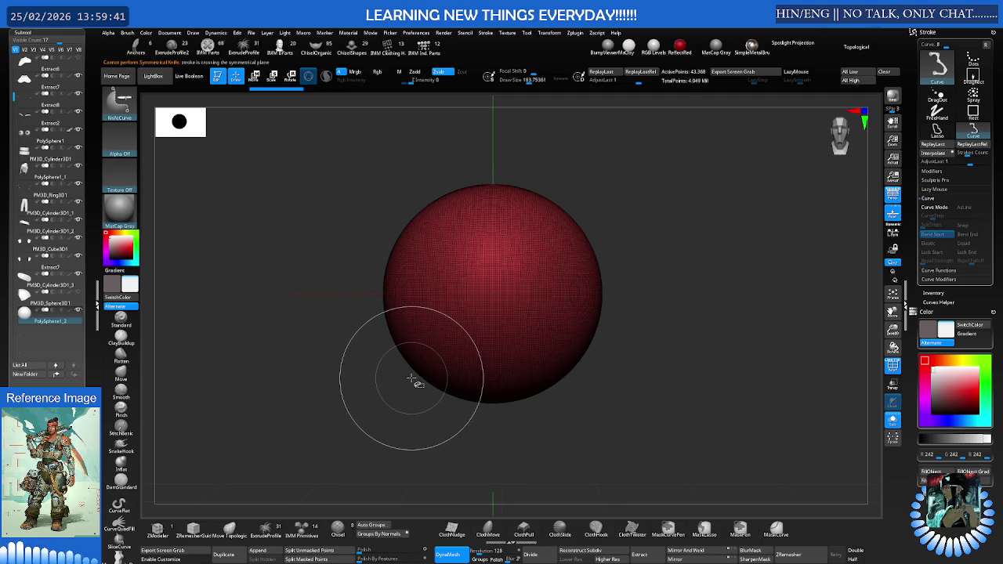
- Slice off the sphere's left side with KnifeCurve, undoing a cut that removed too much
{"action": "left_click_drag", "start_coordinate": [408, 382], "coordinate": [511, 161]}
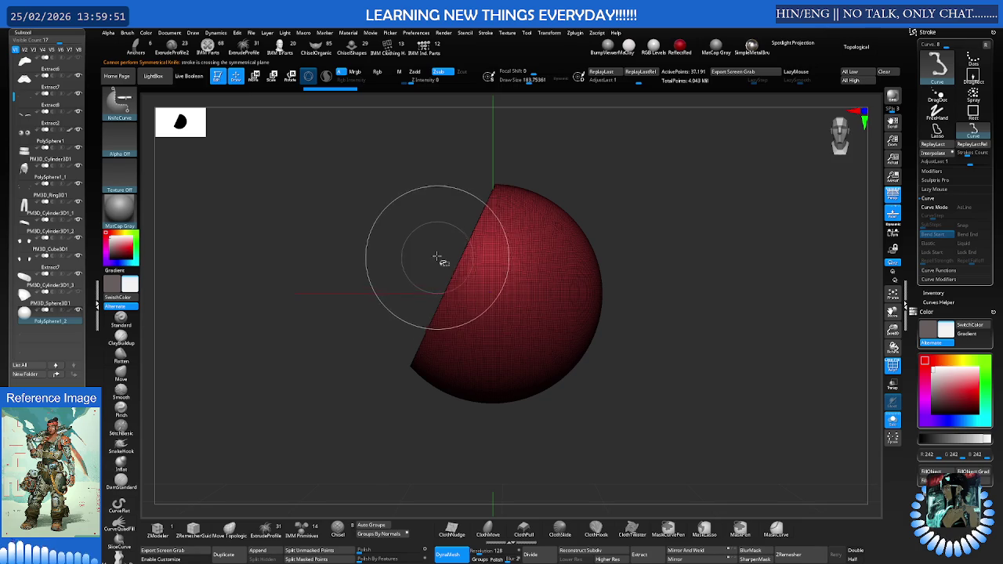
{"action": "mouse_move", "coordinate": [437, 253]}
{"action": "left_mouse_down"}
{"action": "mouse_move", "coordinate": [448, 411]}
{"action": "mouse_move", "coordinate": [439, 255]}
{"action": "left_mouse_up"}
{"action": "key", "text": "ctrl+z"}
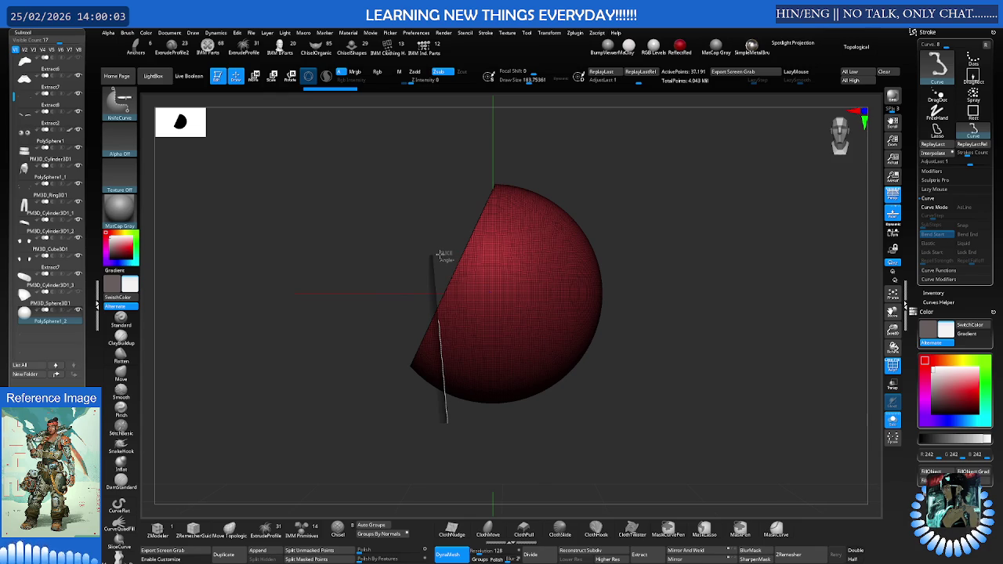
- Slice off the bottom of the sphere, leaving a rounded wedge-shaped piece
{"action": "left_click_drag", "start_coordinate": [438, 255], "coordinate": [446, 248], "text": "shift"}
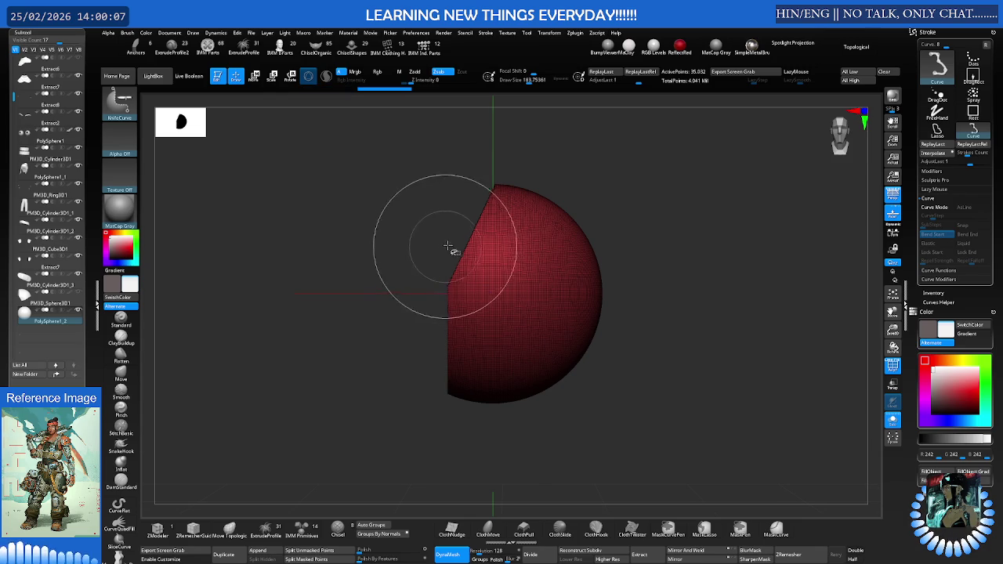
{"action": "mouse_move", "coordinate": [596, 397]}
{"action": "left_mouse_down"}
{"action": "mouse_move", "coordinate": [443, 353]}
{"action": "mouse_move", "coordinate": [425, 369]}
{"action": "left_mouse_up"}
{"action": "mouse_move", "coordinate": [465, 329]}
{"action": "left_mouse_down"}
{"action": "mouse_move", "coordinate": [564, 260]}
{"action": "mouse_move", "coordinate": [578, 262]}
{"action": "mouse_move", "coordinate": [518, 259]}
{"action": "mouse_move", "coordinate": [529, 270]}
{"action": "mouse_move", "coordinate": [556, 253]}
{"action": "left_mouse_up"}
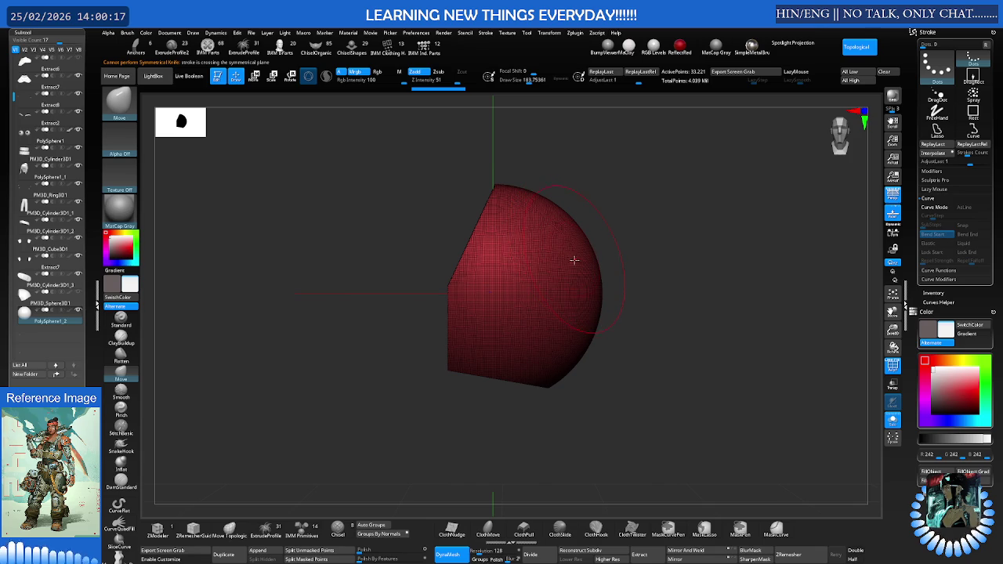
- Scale the cut piece up and turn off Solo to show the full character
{"action": "key", "text": "r"}
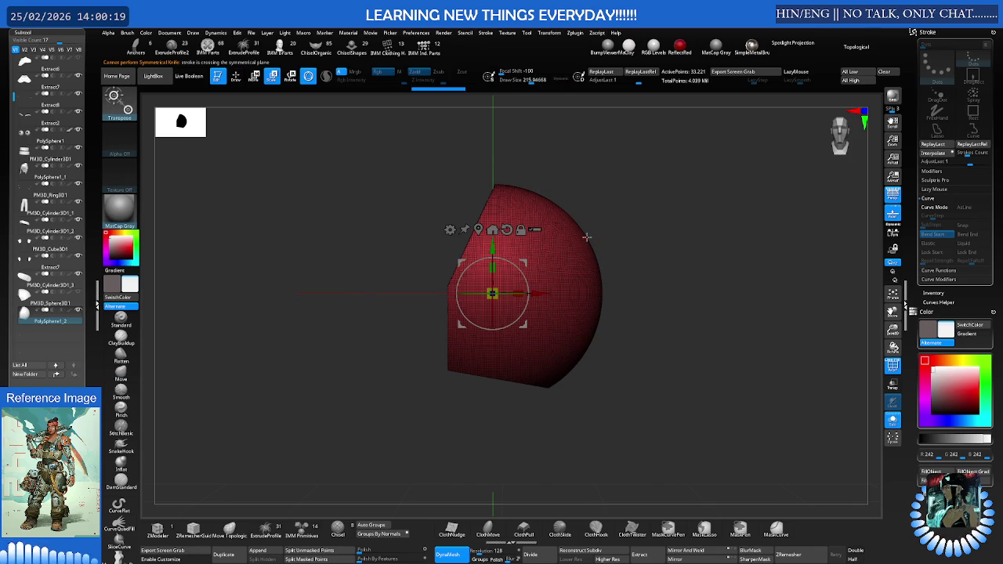
{"action": "left_click_drag", "start_coordinate": [492, 294], "coordinate": [494, 256]}
{"action": "key", "text": "ctrl+shift+s"}
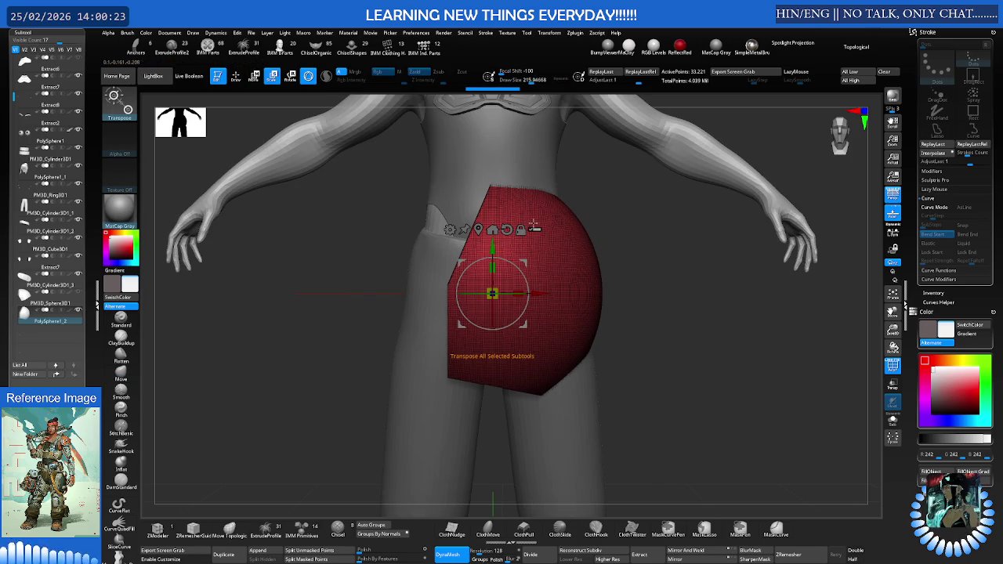
{"action": "right_click_drag", "start_coordinate": [535, 227], "coordinate": [507, 281], "text": "alt"}
{"action": "right_click_drag", "start_coordinate": [497, 317], "coordinate": [499, 328]}
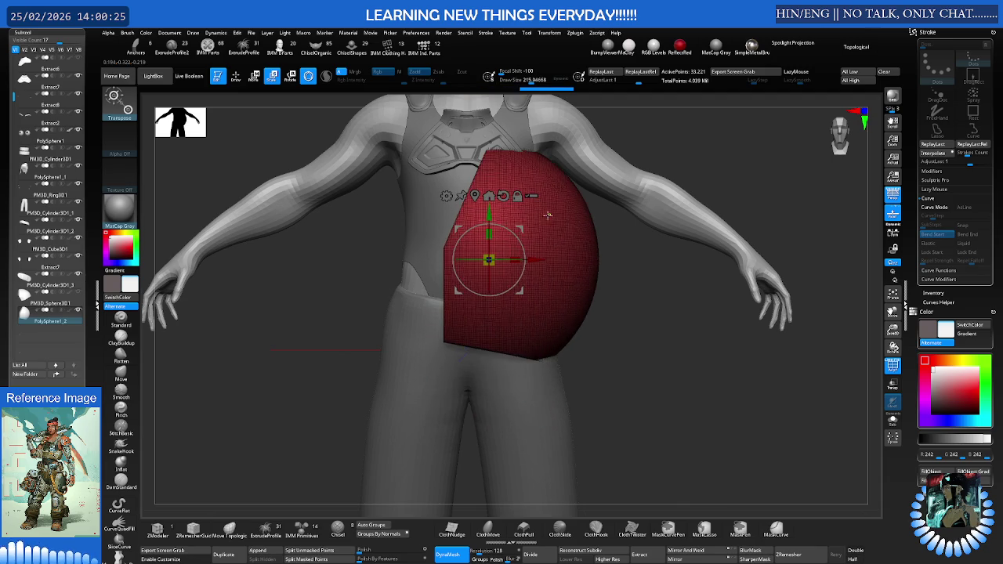
- Move and rotate the piece onto the left shoulder, then isolate it with Solo again
{"action": "mouse_move", "coordinate": [499, 327]}
{"action": "left_mouse_down"}
{"action": "mouse_move", "coordinate": [553, 247]}
{"action": "mouse_move", "coordinate": [602, 204]}
{"action": "left_mouse_up"}
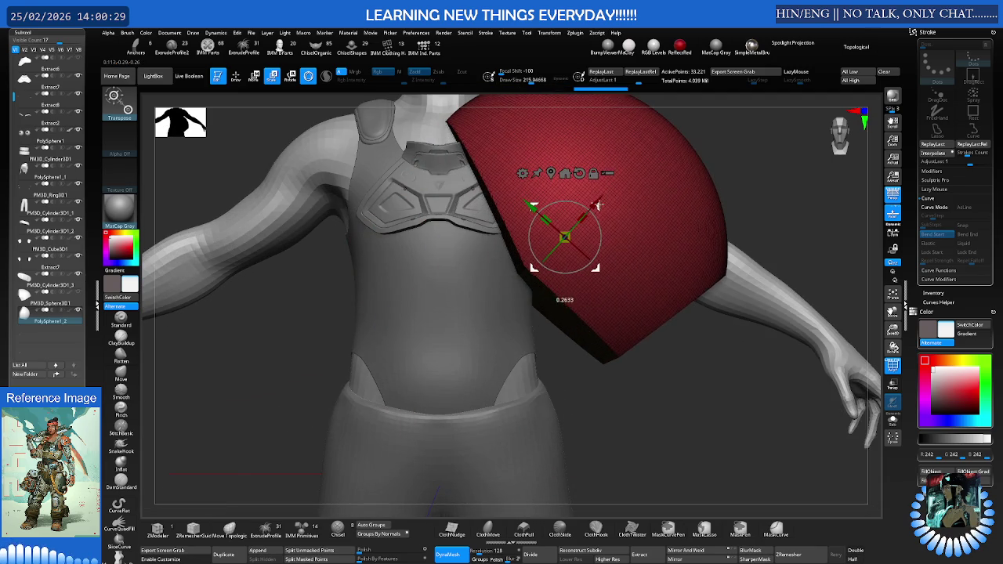
{"action": "right_click_drag", "start_coordinate": [602, 204], "coordinate": [546, 271]}
{"action": "mouse_move", "coordinate": [546, 270]}
{"action": "left_mouse_down"}
{"action": "mouse_move", "coordinate": [570, 266]}
{"action": "mouse_move", "coordinate": [511, 269]}
{"action": "mouse_move", "coordinate": [580, 265]}
{"action": "mouse_move", "coordinate": [566, 220]}
{"action": "mouse_move", "coordinate": [555, 212]}
{"action": "mouse_move", "coordinate": [554, 222]}
{"action": "left_mouse_up"}
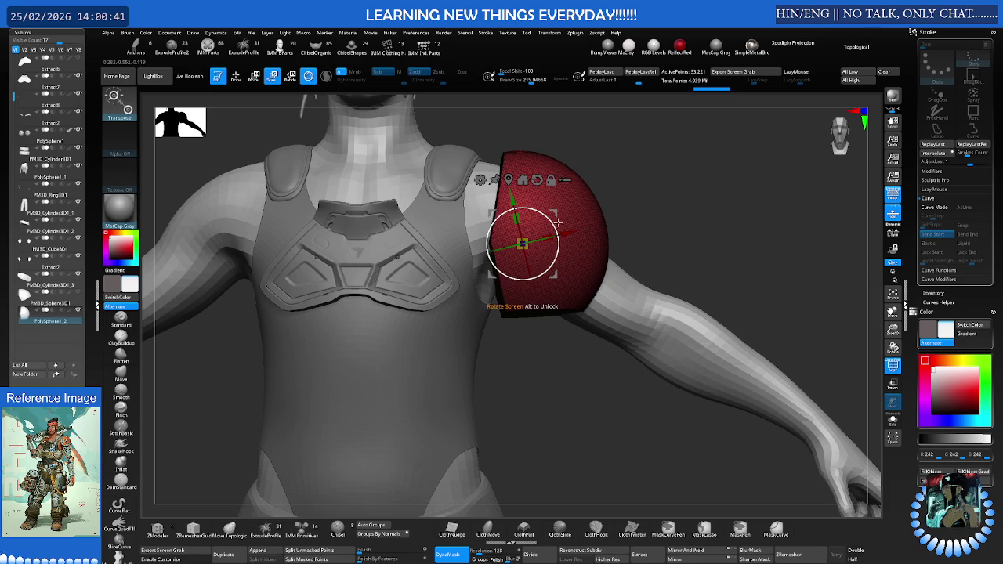
{"action": "left_click_drag", "start_coordinate": [554, 222], "coordinate": [567, 222]}
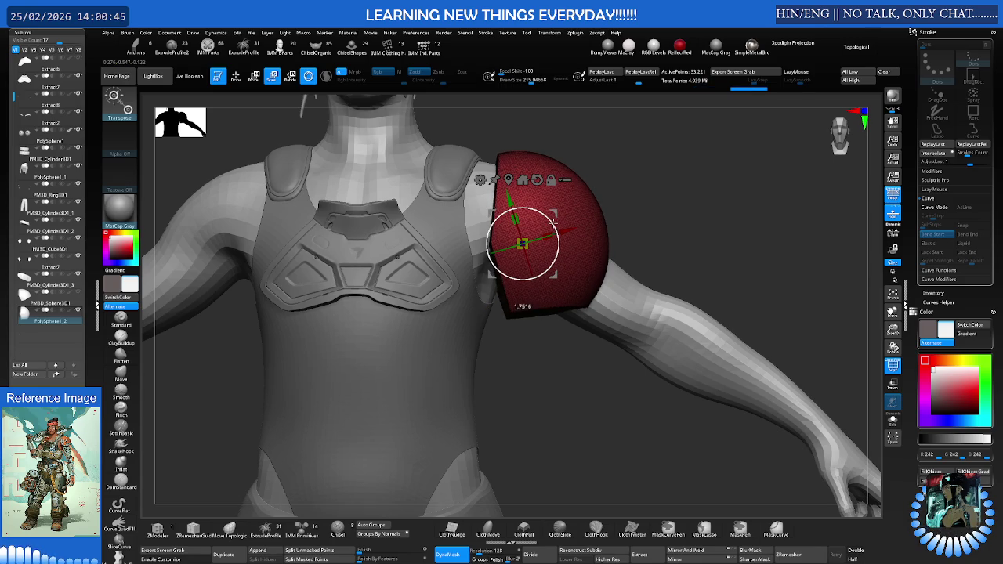
{"action": "key", "text": "ctrl+shift+s"}
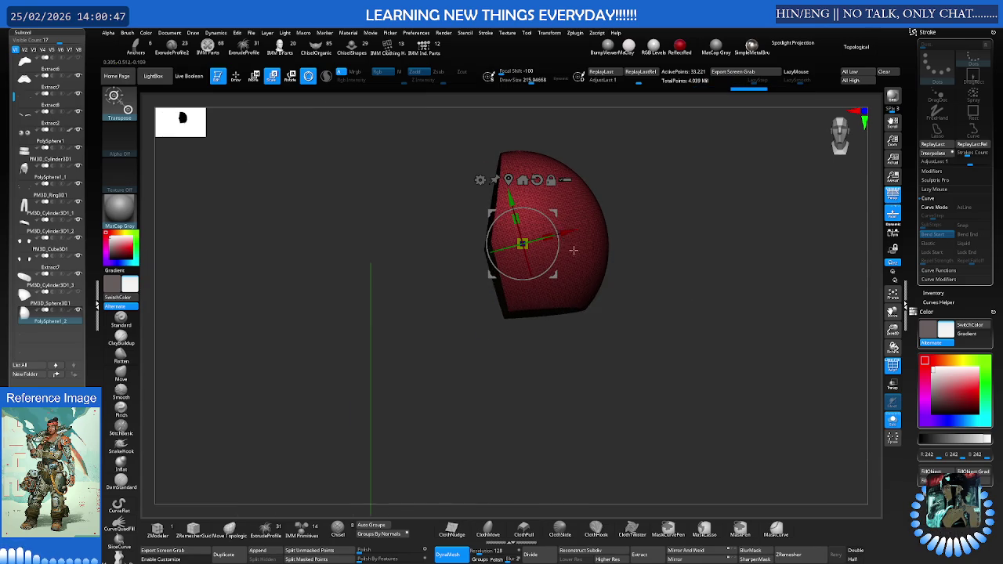
- Show the polygon wireframe and ZRemesh the piece to an even quad grid of about 4,402 points
{"action": "left_click_drag", "start_coordinate": [575, 205], "coordinate": [533, 207]}
{"action": "key", "text": "q"}
{"action": "key", "text": "shift+f"}
{"action": "key", "text": "f"}
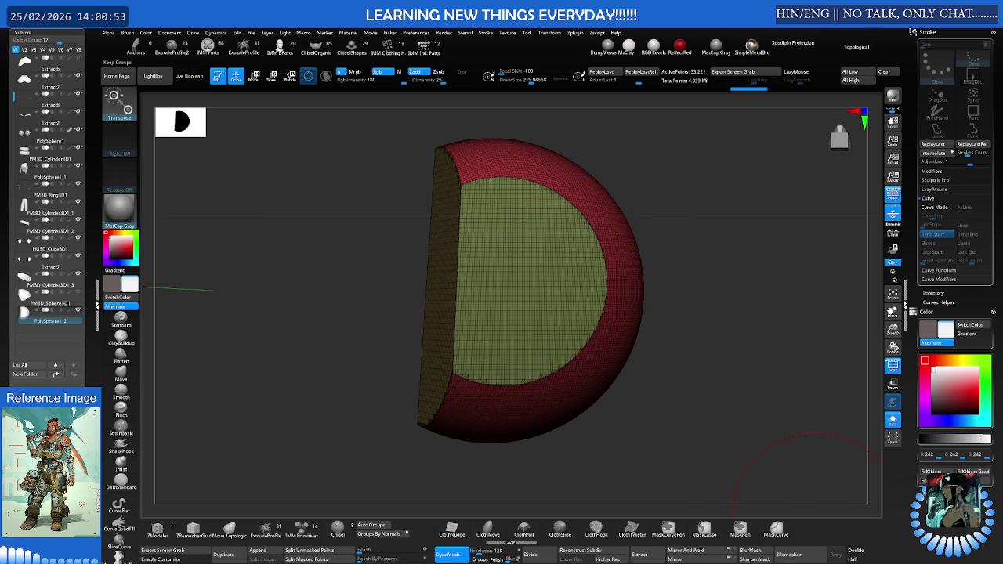
{"action": "left_click", "coordinate": [816, 554]}
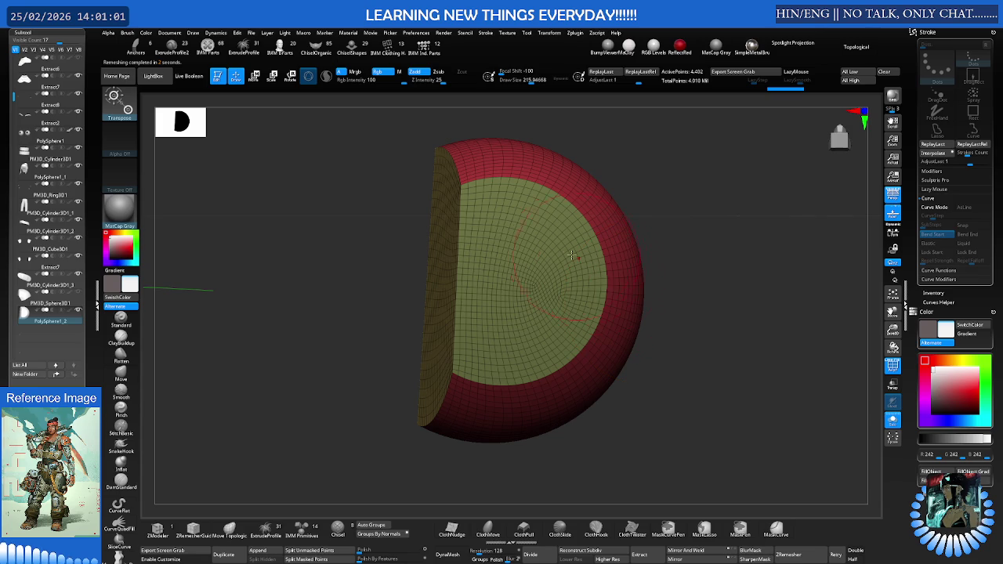
- Pull the pad's surface into shape with the Move brush, using Topological mode
{"action": "key", "text": "b"}
{"action": "key", "text": "m"}
{"action": "key", "text": "t"}
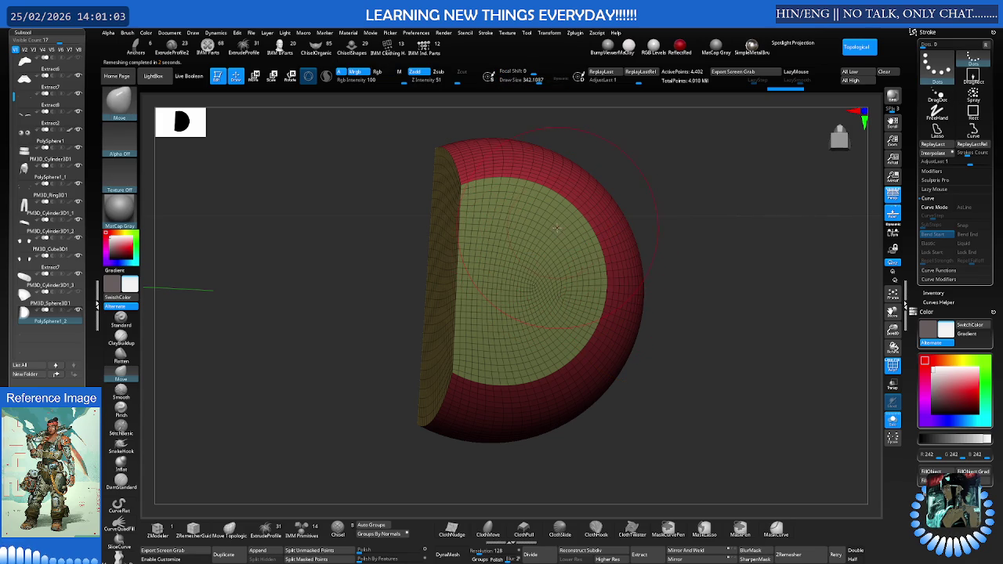
{"action": "mouse_move", "coordinate": [554, 222]}
{"action": "left_mouse_down"}
{"action": "mouse_move", "coordinate": [575, 255]}
{"action": "mouse_move", "coordinate": [579, 337]}
{"action": "mouse_move", "coordinate": [521, 382]}
{"action": "left_mouse_up"}
{"action": "mouse_move", "coordinate": [575, 333]}
{"action": "left_mouse_down"}
{"action": "mouse_move", "coordinate": [593, 258]}
{"action": "mouse_move", "coordinate": [560, 240]}
{"action": "mouse_move", "coordinate": [536, 201]}
{"action": "left_mouse_up"}
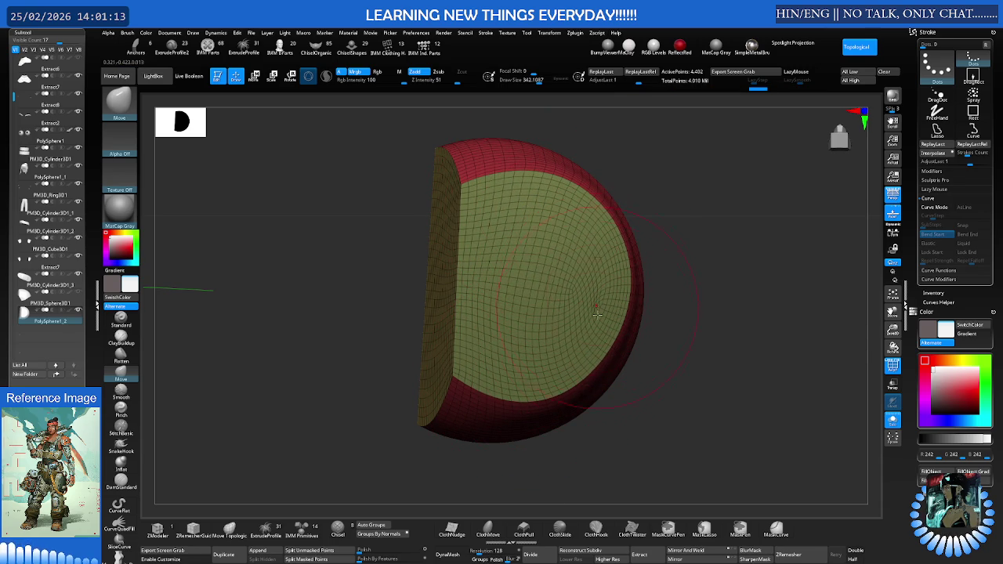
{"action": "mouse_move", "coordinate": [580, 314]}
{"action": "right_mouse_down"}
{"action": "mouse_move", "coordinate": [546, 293]}
{"action": "mouse_move", "coordinate": [601, 350]}
{"action": "mouse_move", "coordinate": [582, 309]}
{"action": "right_mouse_up"}
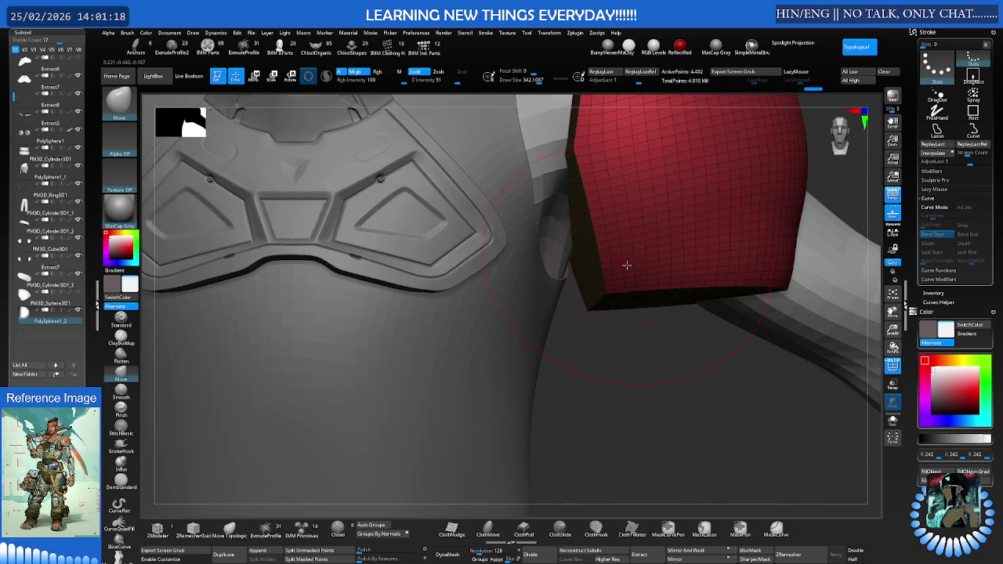
{"action": "mouse_move", "coordinate": [627, 264]}
{"action": "right_mouse_down"}
{"action": "mouse_move", "coordinate": [634, 243]}
{"action": "mouse_move", "coordinate": [566, 219]}
{"action": "mouse_move", "coordinate": [586, 215]}
{"action": "mouse_move", "coordinate": [627, 238]}
{"action": "right_mouse_up"}
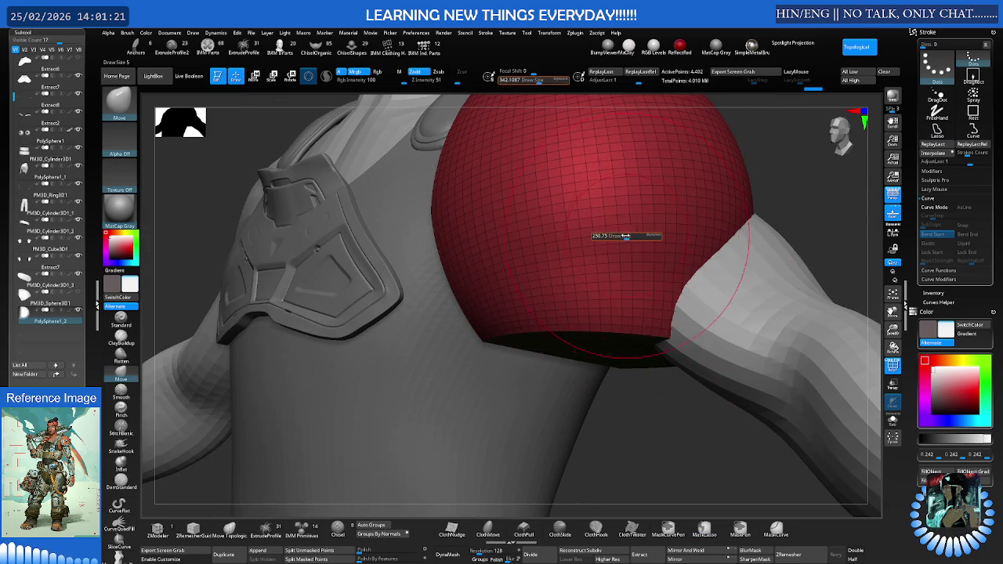
{"action": "key", "text": "ctrl+z"}
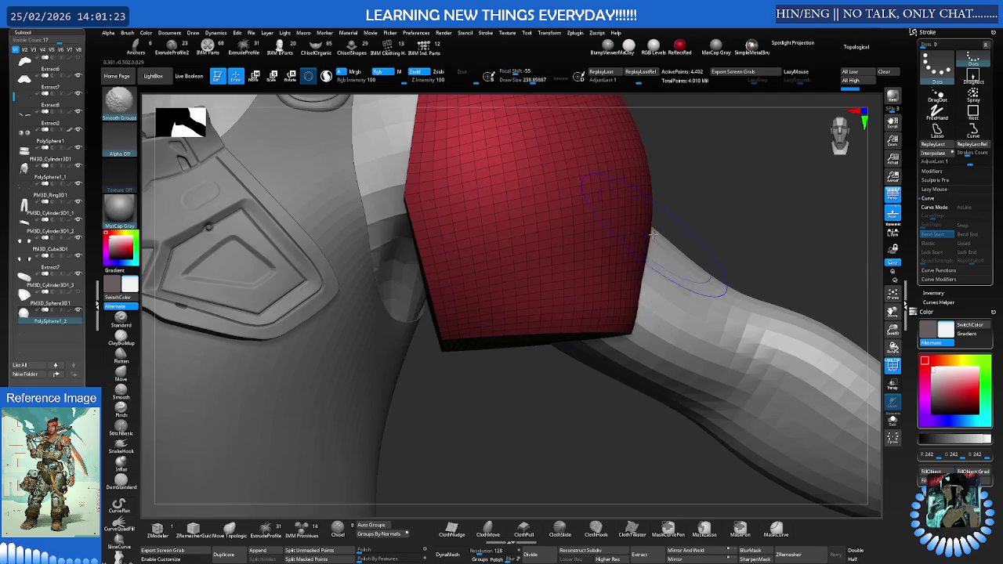
{"action": "mouse_move", "coordinate": [631, 273]}
{"action": "right_mouse_down"}
{"action": "mouse_move", "coordinate": [627, 253]}
{"action": "mouse_move", "coordinate": [594, 253]}
{"action": "right_mouse_up"}
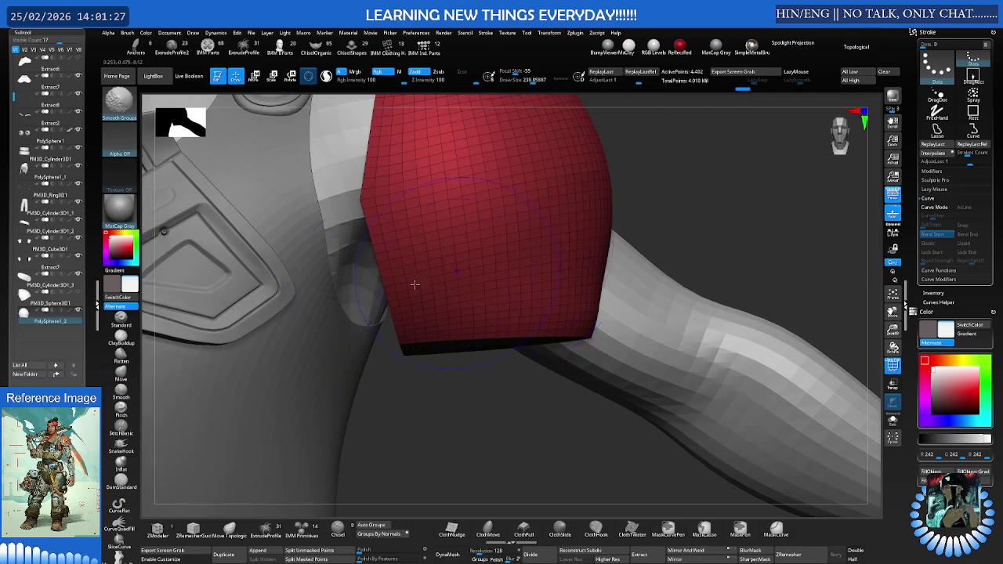
- Mask and smooth the pad's edges, then shrink it slightly with the Transpose gizmo
{"action": "left_click_drag", "start_coordinate": [593, 242], "coordinate": [593, 242], "text": "ctrl"}
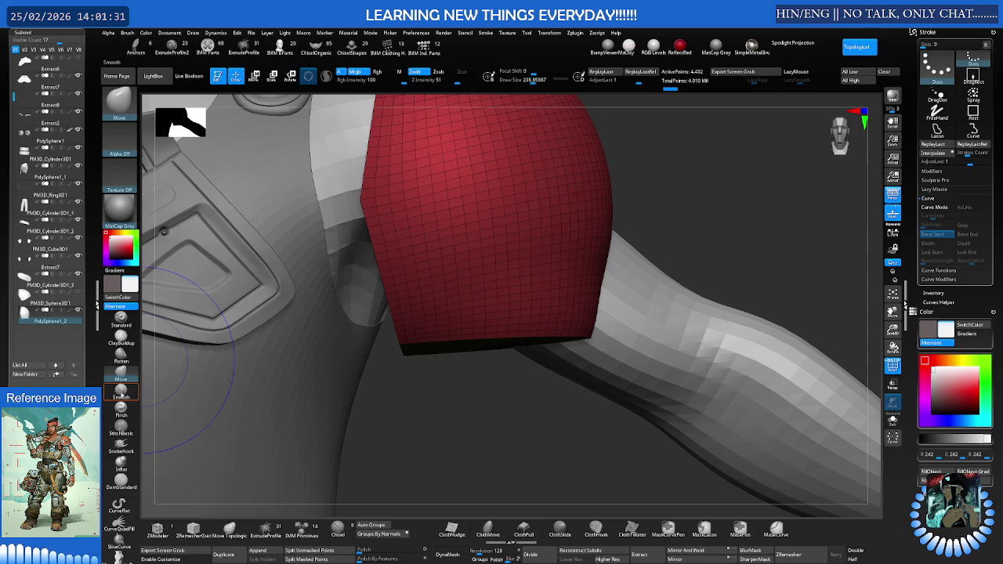
{"action": "left_click", "coordinate": [471, 266], "text": "ctrl+shift"}
{"action": "mouse_move", "coordinate": [513, 253]}
{"action": "right_mouse_down"}
{"action": "mouse_move", "coordinate": [553, 235]}
{"action": "mouse_move", "coordinate": [607, 238]}
{"action": "right_mouse_up"}
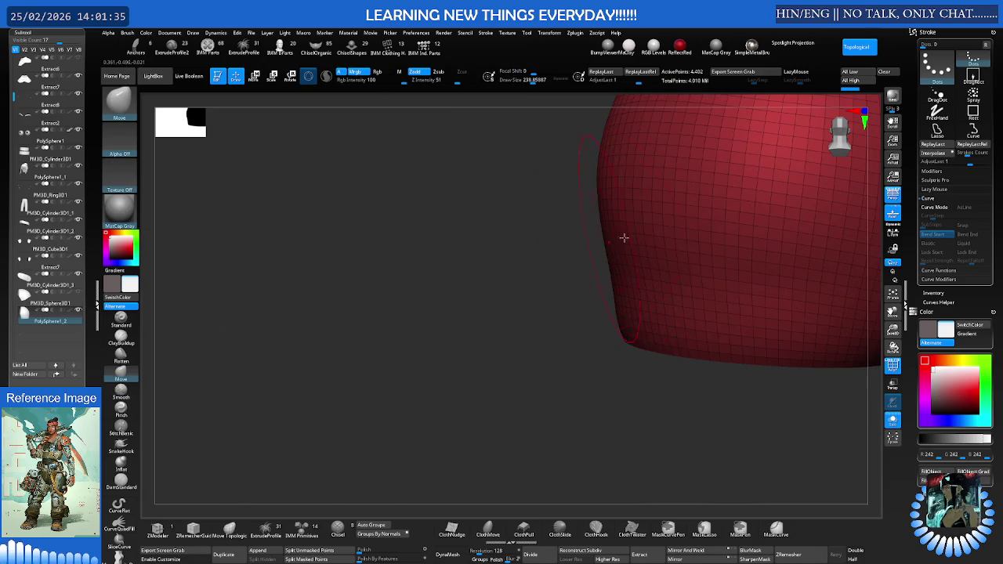
{"action": "key", "text": "shift"}
{"action": "right_click_drag", "start_coordinate": [693, 271], "coordinate": [728, 242], "text": "shift"}
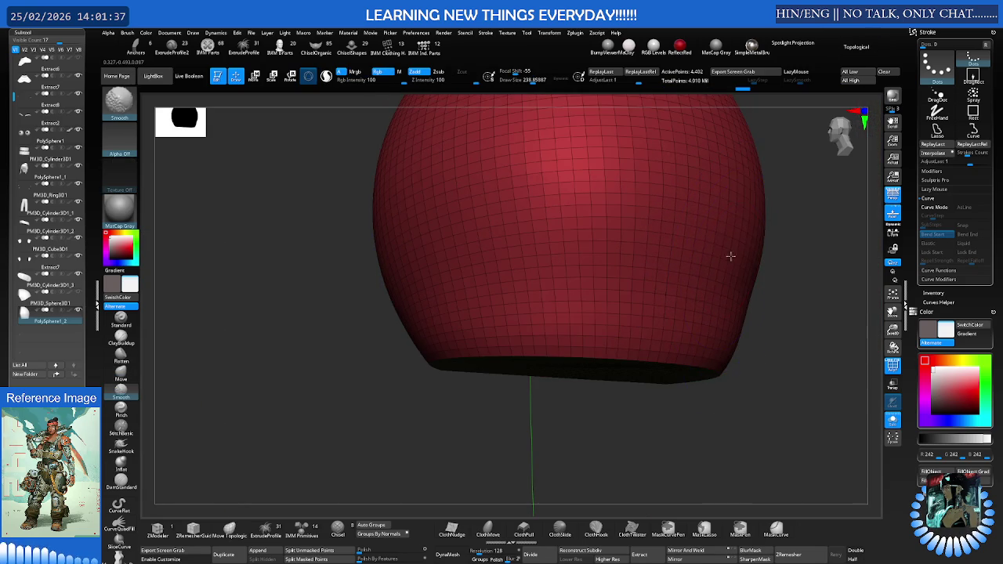
{"action": "mouse_move", "coordinate": [755, 294]}
{"action": "right_mouse_down", "text": "shift"}
{"action": "mouse_move", "coordinate": [739, 264]}
{"action": "mouse_move", "coordinate": [604, 253]}
{"action": "mouse_move", "coordinate": [643, 260]}
{"action": "mouse_move", "coordinate": [611, 262]}
{"action": "mouse_move", "coordinate": [601, 253]}
{"action": "mouse_move", "coordinate": [672, 282]}
{"action": "mouse_move", "coordinate": [698, 271]}
{"action": "mouse_move", "coordinate": [620, 259]}
{"action": "mouse_move", "coordinate": [654, 237]}
{"action": "mouse_move", "coordinate": [625, 239]}
{"action": "mouse_move", "coordinate": [624, 227]}
{"action": "right_mouse_up", "text": "shift"}
{"action": "key", "text": "e"}
{"action": "mouse_move", "coordinate": [531, 232]}
{"action": "left_mouse_down"}
{"action": "mouse_move", "coordinate": [483, 204]}
{"action": "mouse_move", "coordinate": [514, 225]}
{"action": "left_mouse_up"}
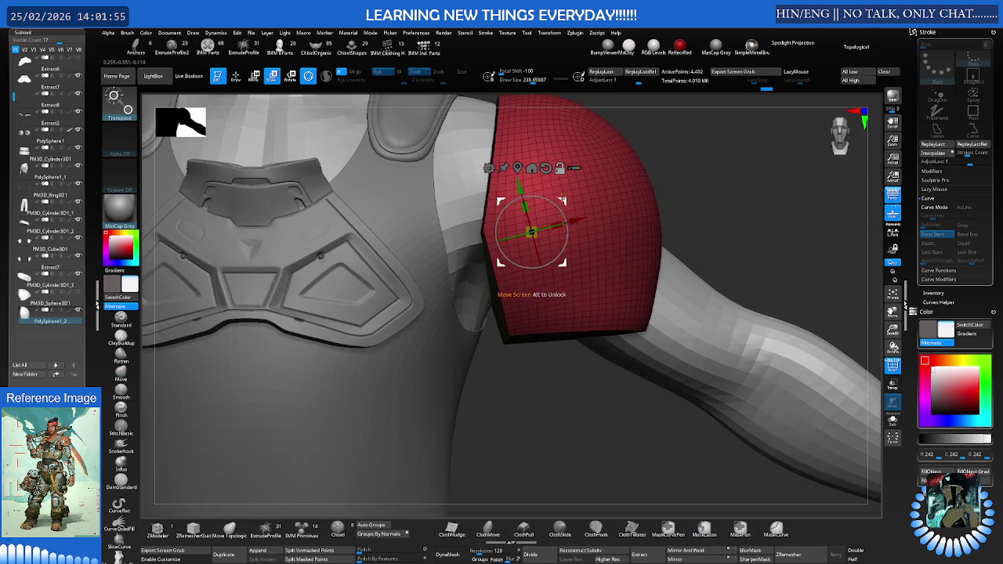
- Nudge the pad up-left, isolate it with Solo, and ready the KnifeCurve brush
{"action": "right_click_drag", "start_coordinate": [514, 225], "coordinate": [544, 272]}
{"action": "left_click_drag", "start_coordinate": [546, 276], "coordinate": [548, 276]}
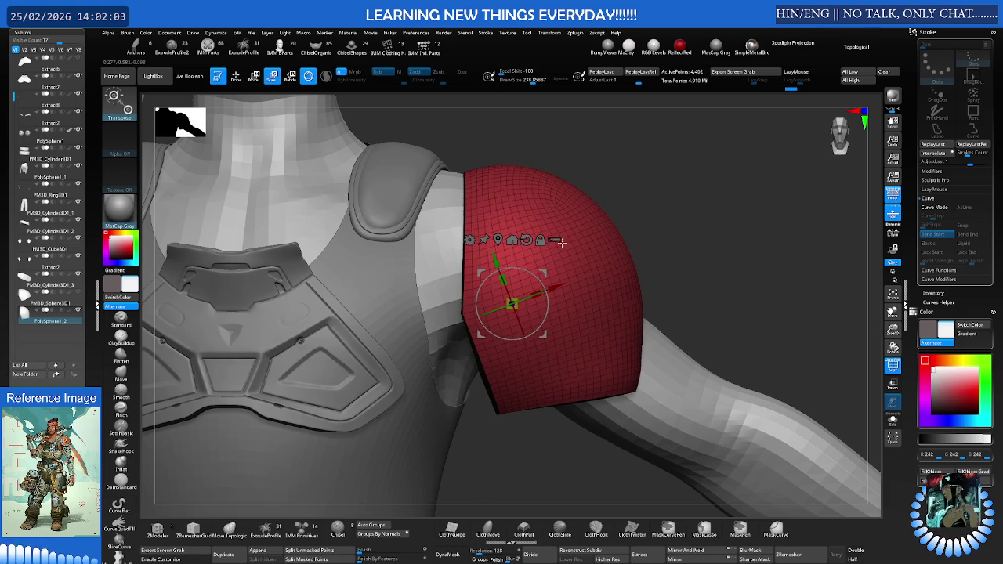
{"action": "key", "text": "alt+s"}
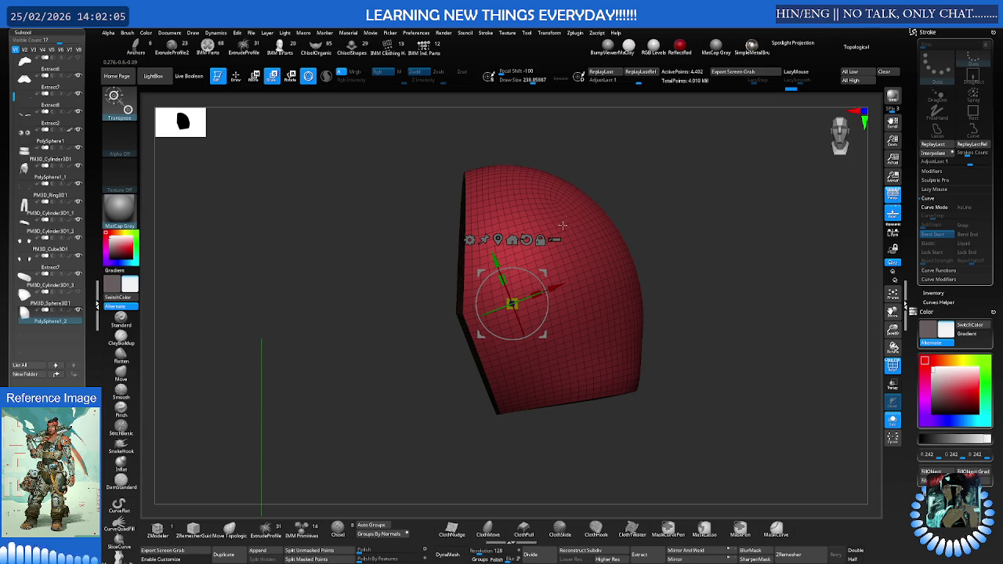
{"action": "key", "text": "q"}
{"action": "key", "text": "ctrl+shift"}
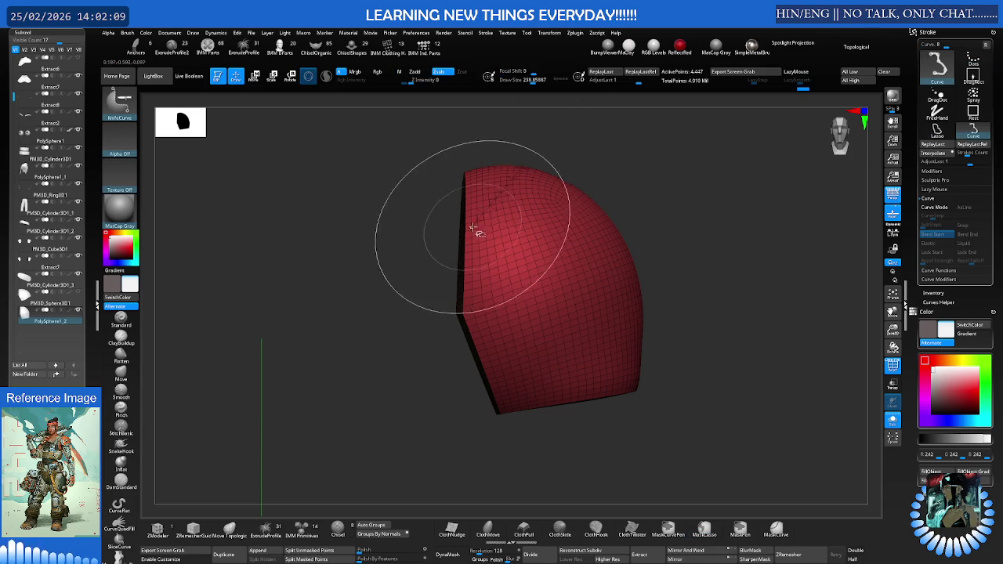
- Slice the shoulder pad diagonally to about 3,997 points, then show the torso and arm again
{"action": "key", "text": "w"}
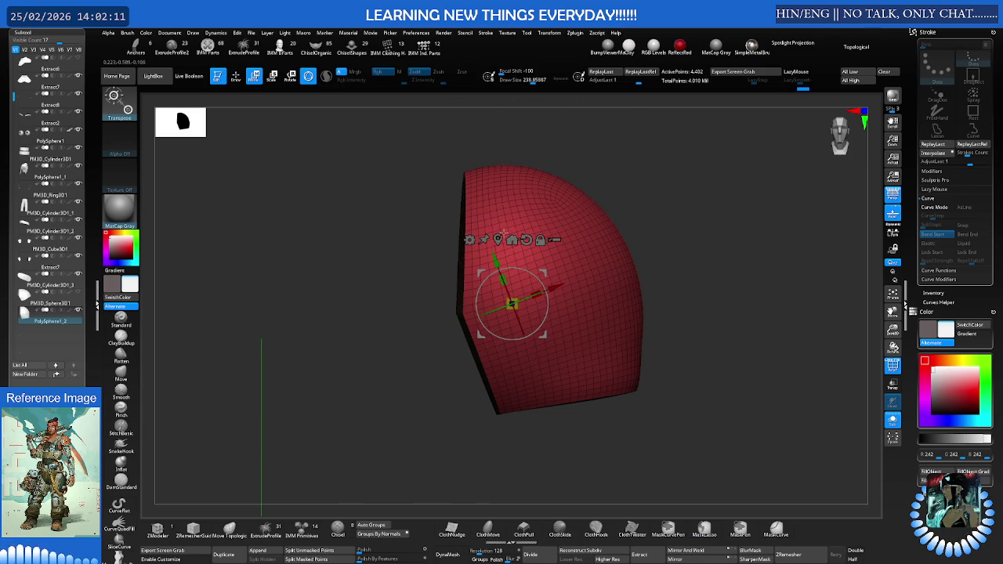
{"action": "key", "text": "b"}
{"action": "key", "text": "m"}
{"action": "key", "text": "t"}
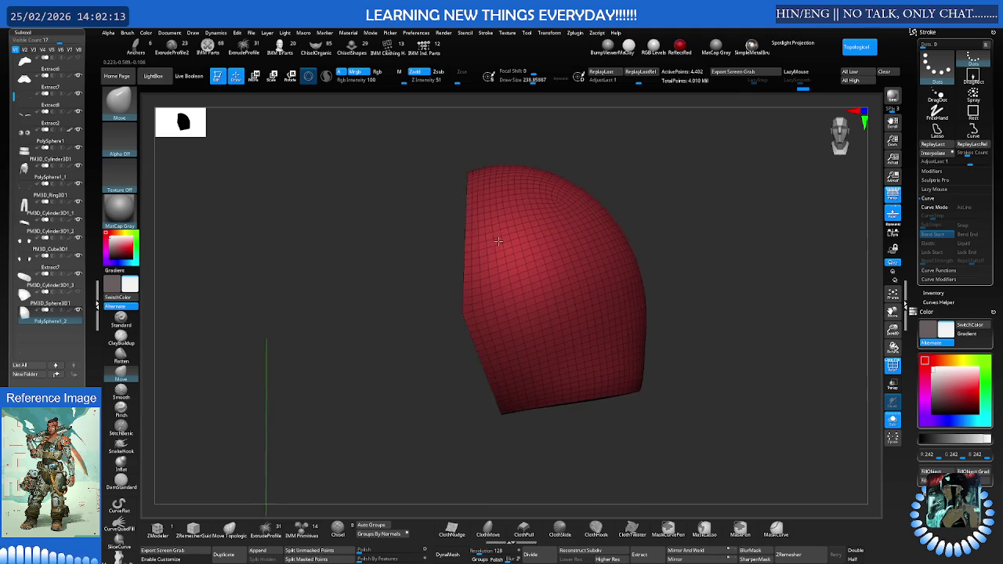
{"action": "key", "text": "space"}
{"action": "mouse_move", "coordinate": [430, 325]}
{"action": "left_mouse_down", "text": "ctrl+shift"}
{"action": "mouse_move", "coordinate": [558, 145]}
{"action": "mouse_move", "coordinate": [539, 137]}
{"action": "mouse_move", "coordinate": [538, 151]}
{"action": "left_mouse_up", "text": "ctrl+shift"}
{"action": "left_click_drag", "start_coordinate": [443, 353], "coordinate": [547, 130], "text": "ctrl+shift"}
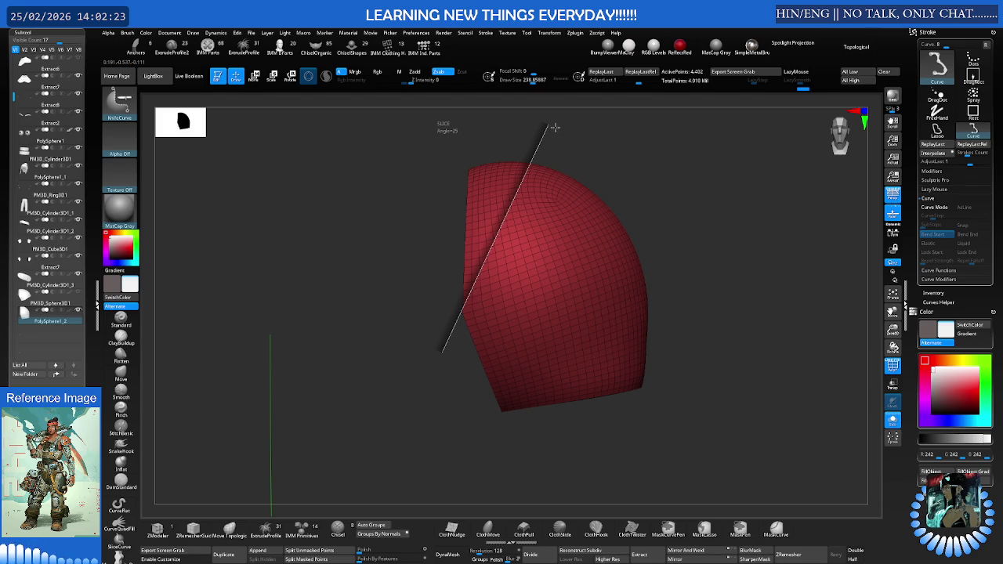
{"action": "left_click_drag", "start_coordinate": [554, 127], "coordinate": [556, 129], "text": "ctrl+shift"}
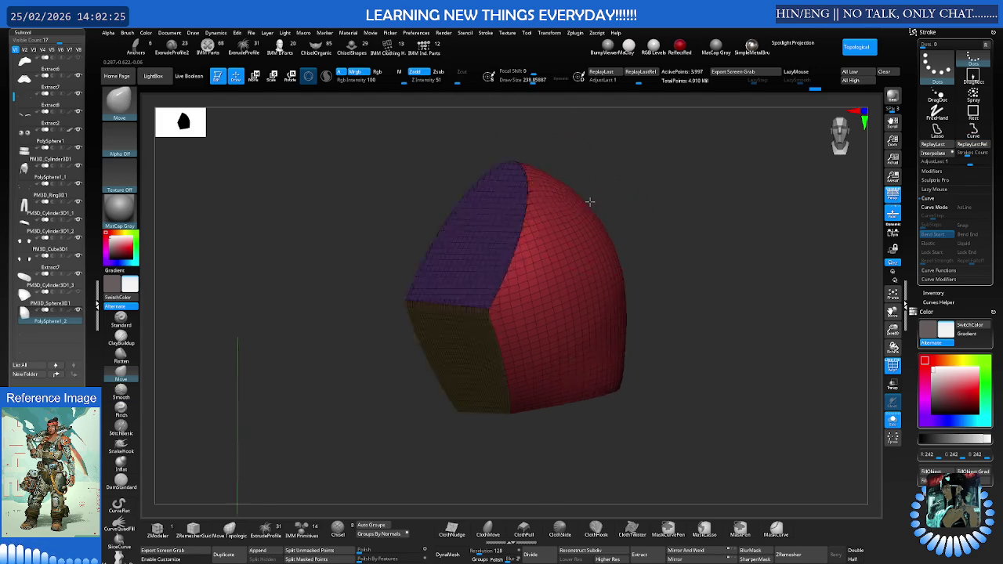
{"action": "key", "text": "shift+alt+s"}
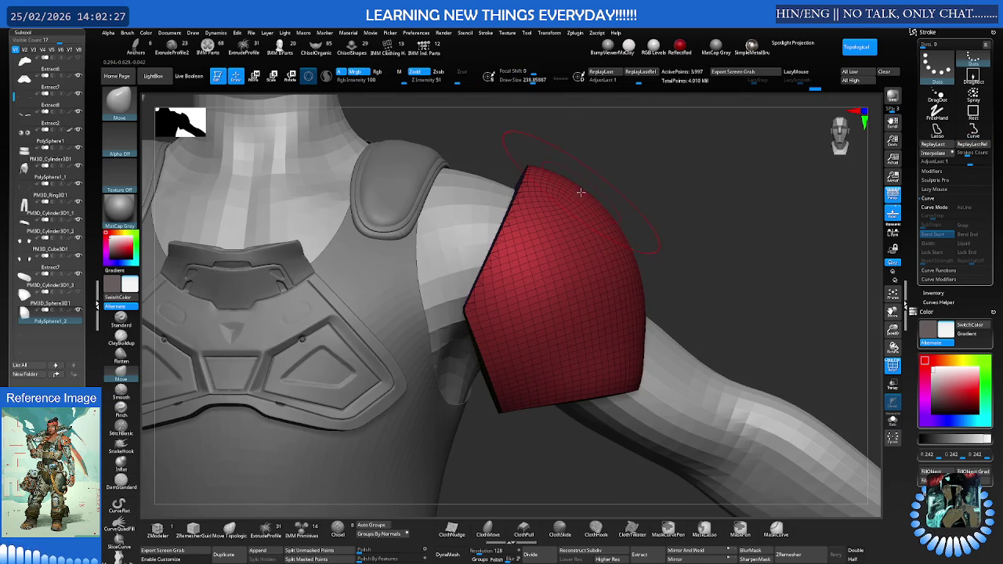
- Push the shoulder piece into a rounder dome with the Move brush and isolate it
{"action": "left_click_drag", "start_coordinate": [575, 194], "coordinate": [552, 198]}
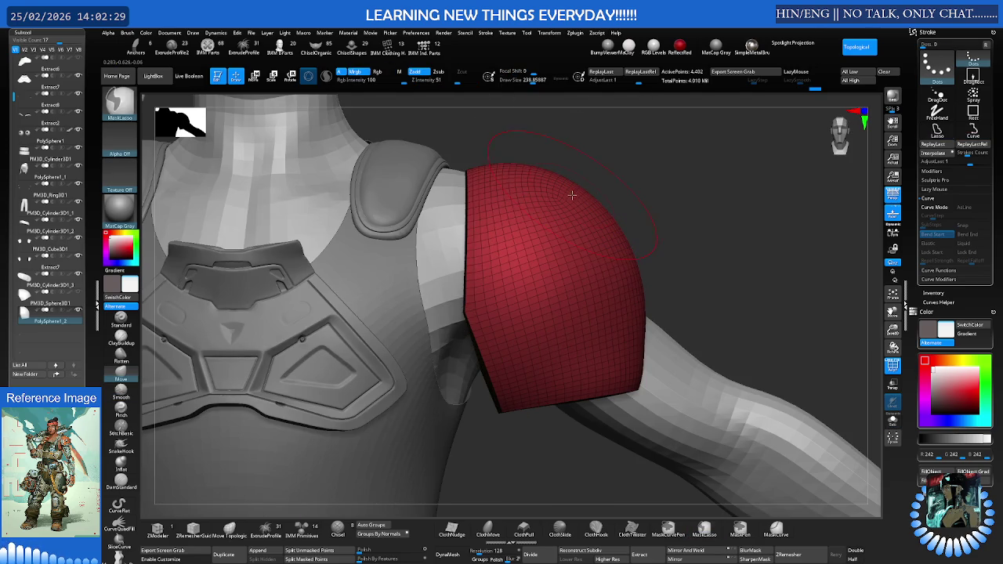
{"action": "key", "text": "shift+alt+s"}
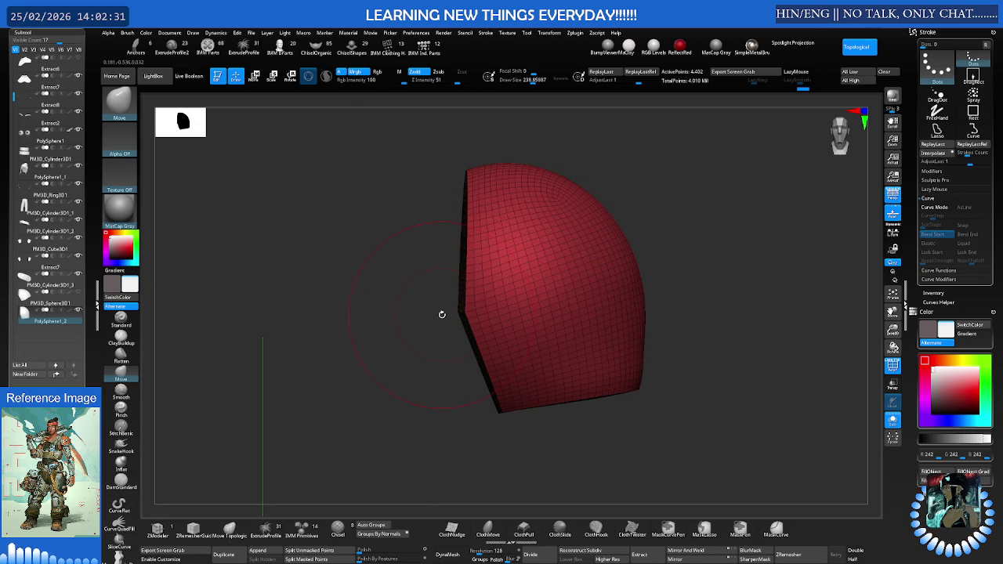
{"action": "mouse_move", "coordinate": [442, 314]}
{"action": "left_mouse_down"}
{"action": "mouse_move", "coordinate": [459, 303]}
{"action": "mouse_move", "coordinate": [452, 293]}
{"action": "left_mouse_up"}
- Cut the piece's inner side off diagonally and ZRemesh it to about 4,452 points
{"action": "mouse_move", "coordinate": [434, 345]}
{"action": "left_mouse_down", "text": "ctrl+shift"}
{"action": "mouse_move", "coordinate": [492, 251]}
{"action": "mouse_move", "coordinate": [517, 139]}
{"action": "left_mouse_up", "text": "ctrl+shift"}
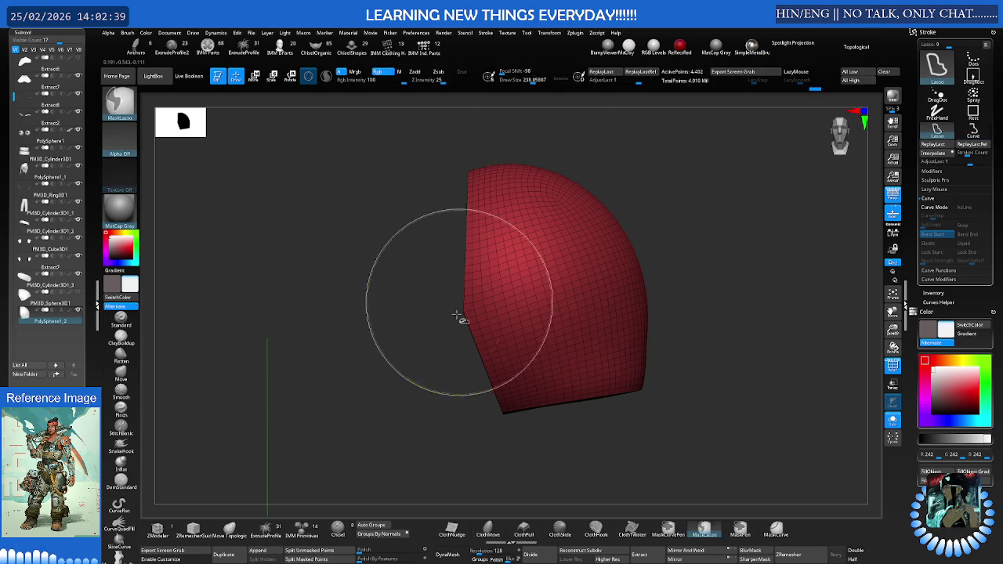
{"action": "mouse_move", "coordinate": [447, 366]}
{"action": "left_mouse_down", "text": "ctrl+shift"}
{"action": "mouse_move", "coordinate": [509, 141]}
{"action": "mouse_move", "coordinate": [521, 206]}
{"action": "left_mouse_up", "text": "ctrl+shift"}
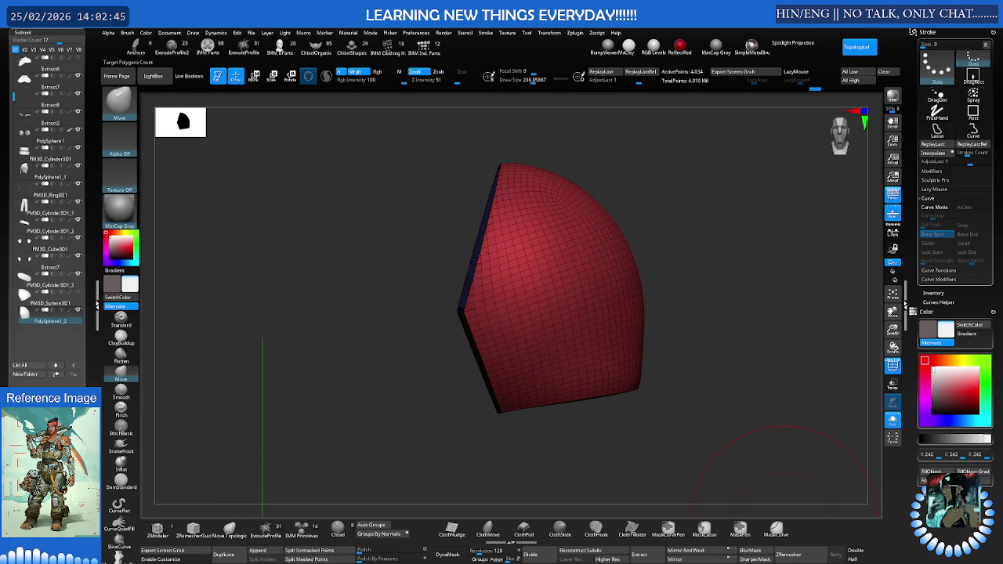
{"action": "left_click", "coordinate": [813, 551]}
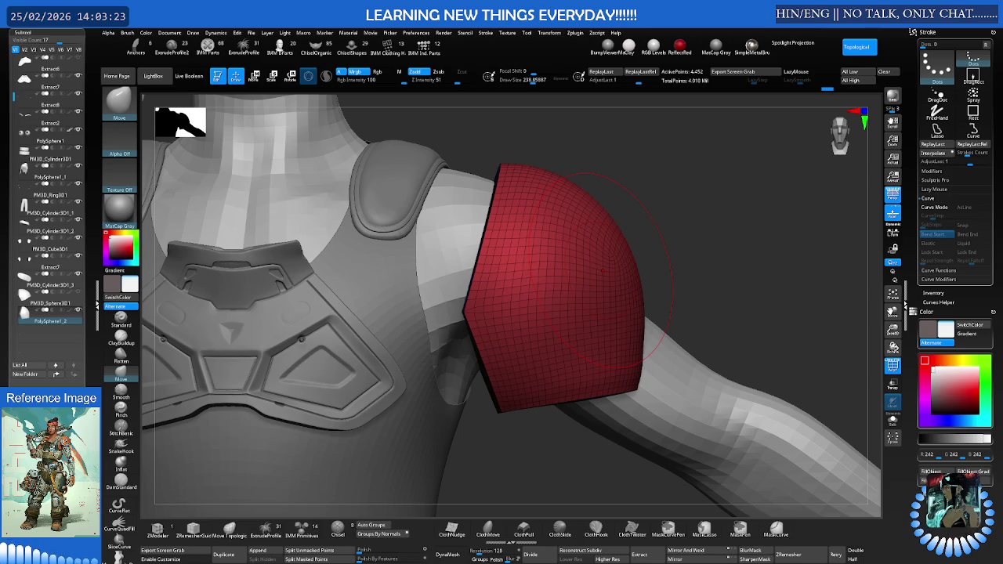
- Enlarge the pad and move and rotate it over the left shoulder, then show it alone
{"action": "key", "text": "e"}
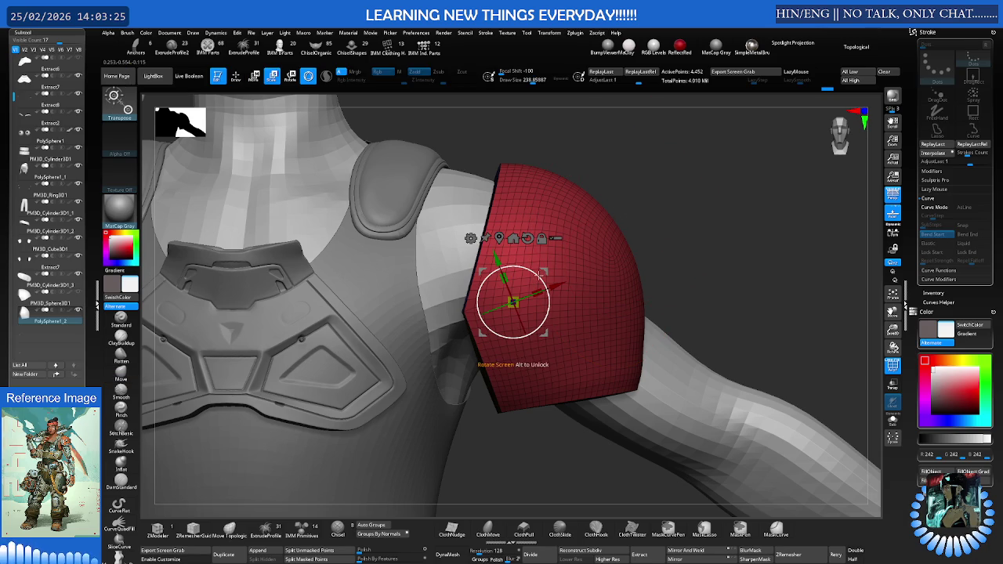
{"action": "left_click_drag", "start_coordinate": [539, 275], "coordinate": [535, 270]}
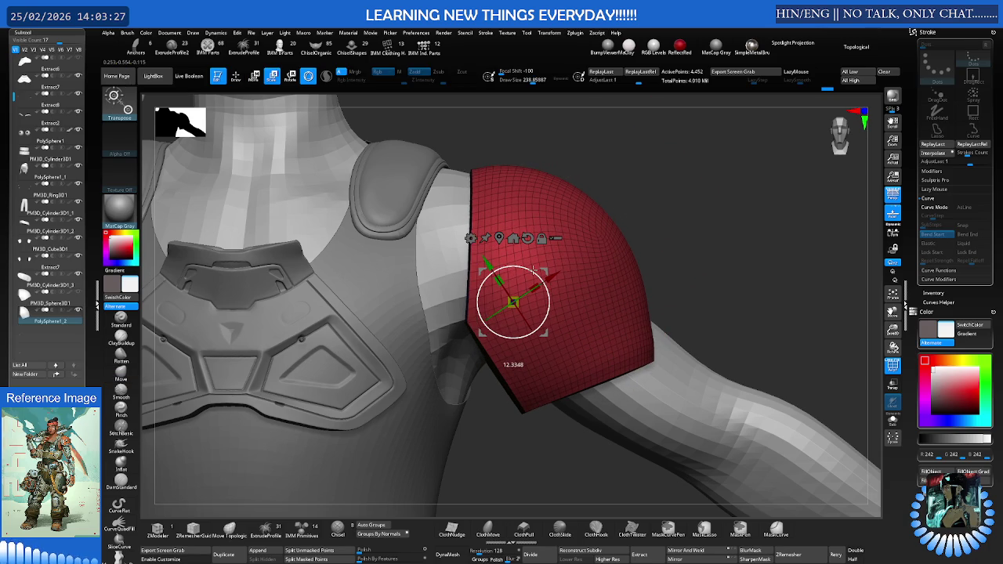
{"action": "left_click_drag", "start_coordinate": [533, 269], "coordinate": [539, 257]}
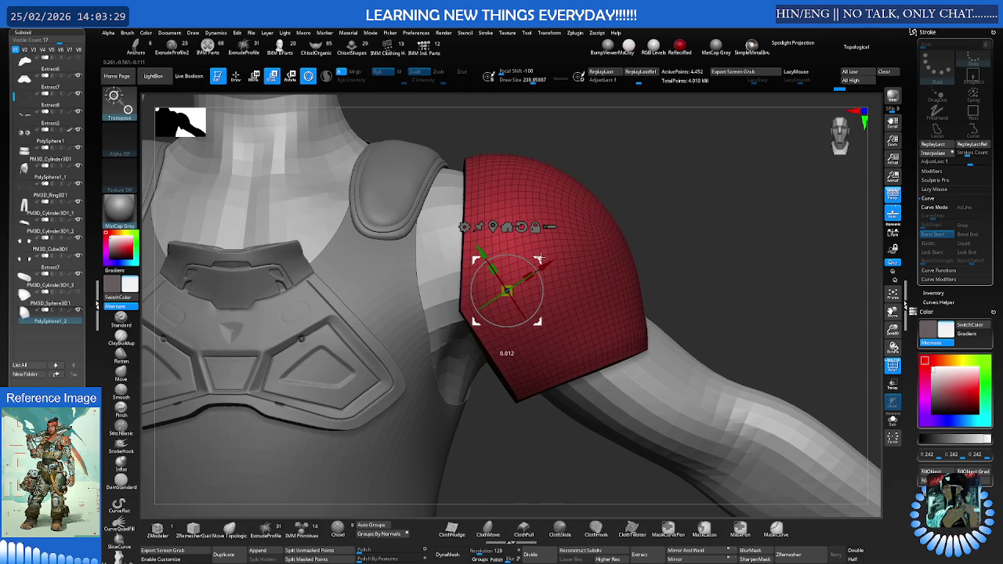
{"action": "mouse_move", "coordinate": [539, 259]}
{"action": "right_mouse_down"}
{"action": "mouse_move", "coordinate": [553, 235]}
{"action": "mouse_move", "coordinate": [523, 252]}
{"action": "right_mouse_up"}
{"action": "left_click_drag", "start_coordinate": [524, 252], "coordinate": [549, 249]}
{"action": "right_click_drag", "start_coordinate": [549, 249], "coordinate": [723, 222]}
{"action": "left_click_drag", "start_coordinate": [665, 254], "coordinate": [661, 250]}
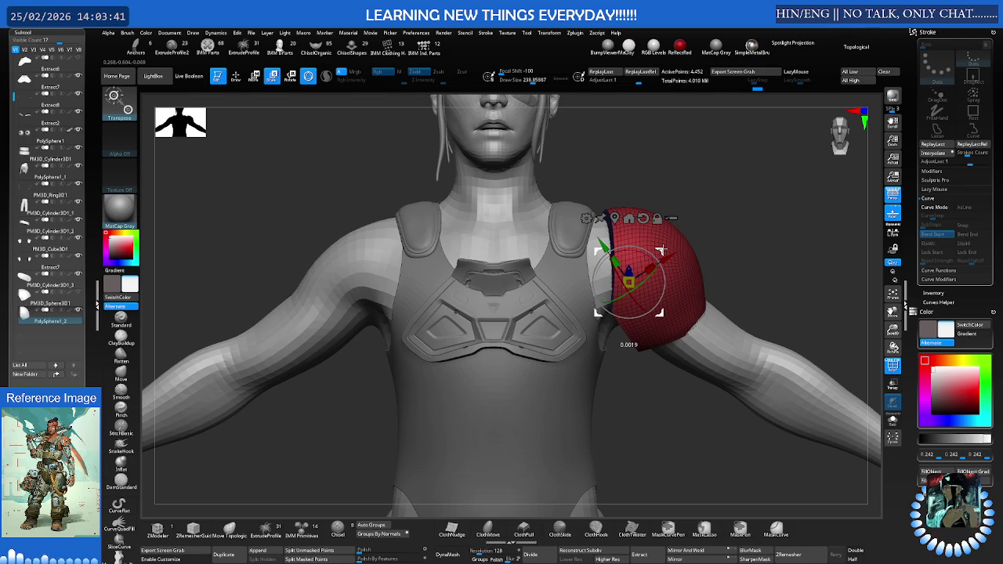
{"action": "right_click_drag", "start_coordinate": [660, 250], "coordinate": [671, 245]}
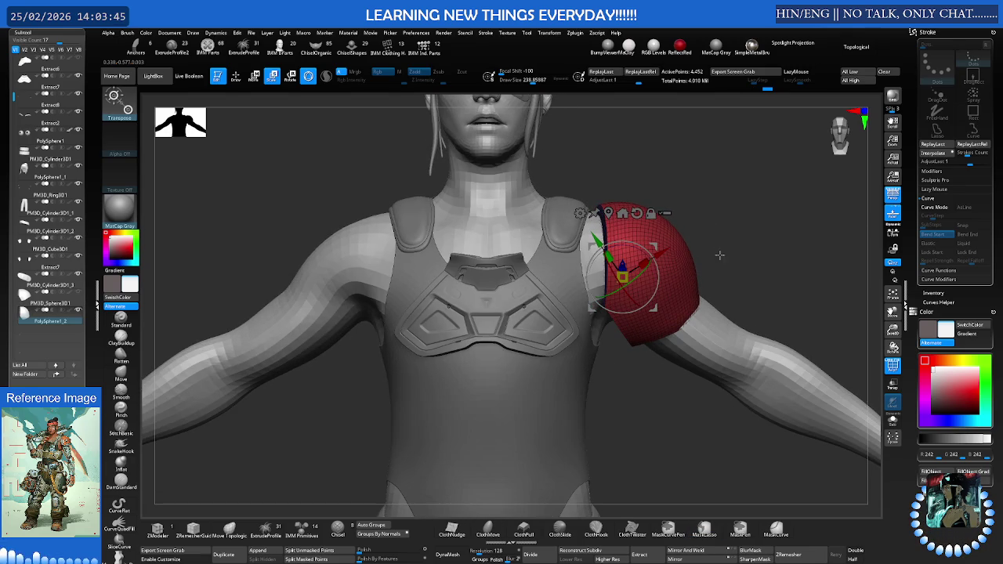
{"action": "mouse_move", "coordinate": [719, 259]}
{"action": "right_mouse_down"}
{"action": "mouse_move", "coordinate": [709, 199]}
{"action": "mouse_move", "coordinate": [705, 242]}
{"action": "mouse_move", "coordinate": [720, 250]}
{"action": "mouse_move", "coordinate": [713, 220]}
{"action": "right_mouse_up"}
{"action": "key", "text": "shift+ctrl+s"}
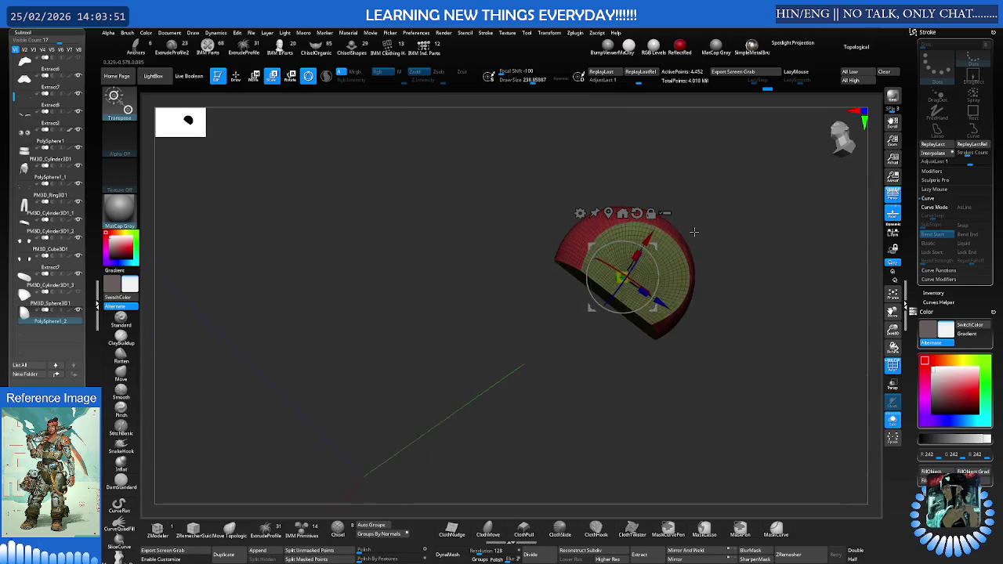
- Frame the pad and raise the Move brush Draw Size to about 424
{"action": "key", "text": "f"}
{"action": "key", "text": "q"}
{"action": "key", "text": "s"}
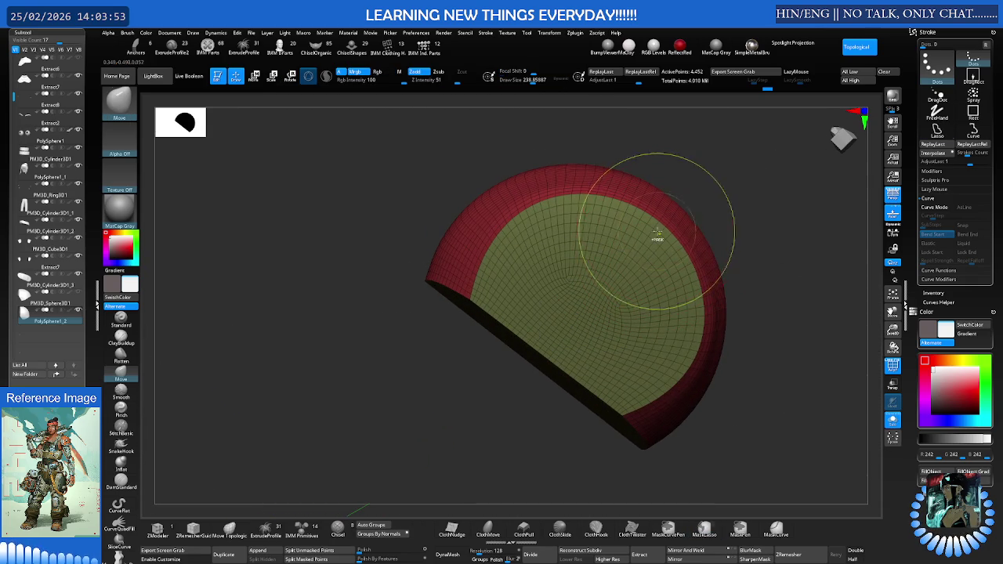
{"action": "left_click_drag", "start_coordinate": [636, 251], "coordinate": [647, 250]}
{"action": "key", "text": "s"}
{"action": "mouse_move", "coordinate": [549, 237]}
{"action": "left_mouse_down"}
{"action": "mouse_move", "coordinate": [596, 234]}
{"action": "mouse_move", "coordinate": [566, 226]}
{"action": "mouse_move", "coordinate": [667, 285]}
{"action": "mouse_move", "coordinate": [673, 312]}
{"action": "mouse_move", "coordinate": [672, 284]}
{"action": "mouse_move", "coordinate": [638, 298]}
{"action": "mouse_move", "coordinate": [597, 234]}
{"action": "mouse_move", "coordinate": [536, 221]}
{"action": "mouse_move", "coordinate": [589, 215]}
{"action": "left_mouse_up"}
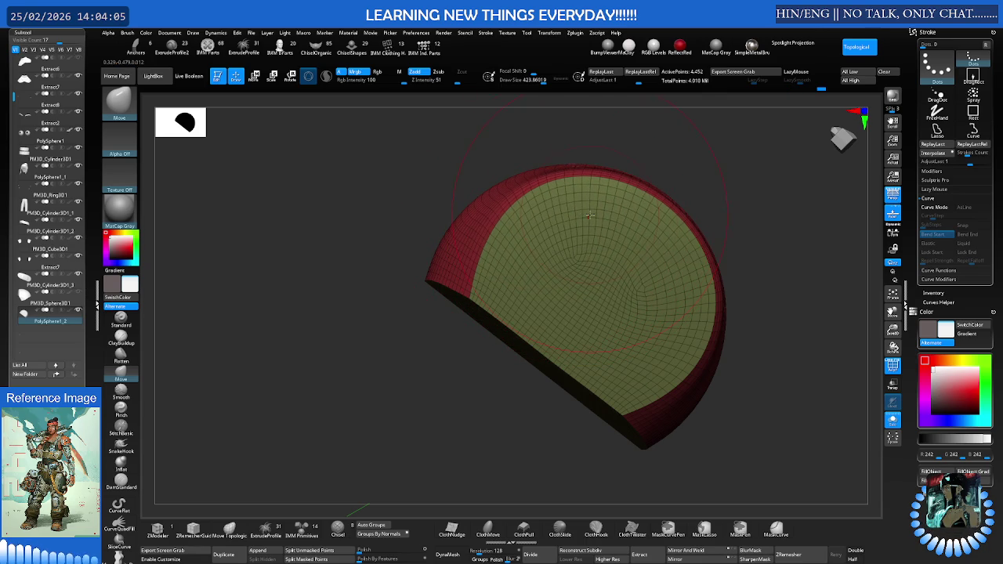
- Pull the pad's inner surface to fit the shoulder and show the full character again
{"action": "left_click_drag", "start_coordinate": [681, 324], "coordinate": [666, 370]}
{"action": "left_click_drag", "start_coordinate": [689, 295], "coordinate": [692, 290]}
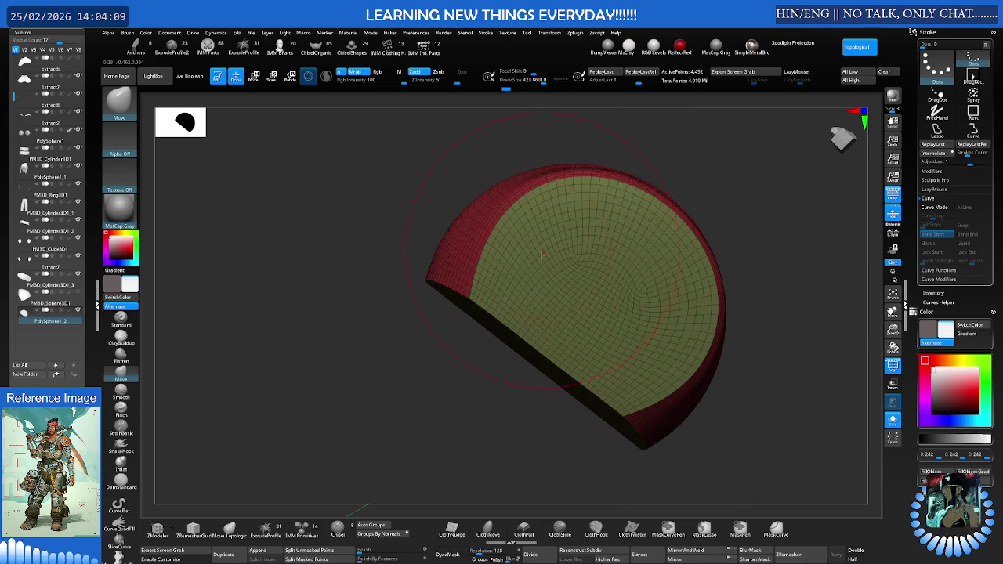
{"action": "mouse_move", "coordinate": [555, 261]}
{"action": "right_mouse_down"}
{"action": "mouse_move", "coordinate": [578, 310]}
{"action": "mouse_move", "coordinate": [554, 323]}
{"action": "mouse_move", "coordinate": [572, 321]}
{"action": "mouse_move", "coordinate": [672, 246]}
{"action": "mouse_move", "coordinate": [664, 315]}
{"action": "right_mouse_up"}
{"action": "key", "text": "w"}
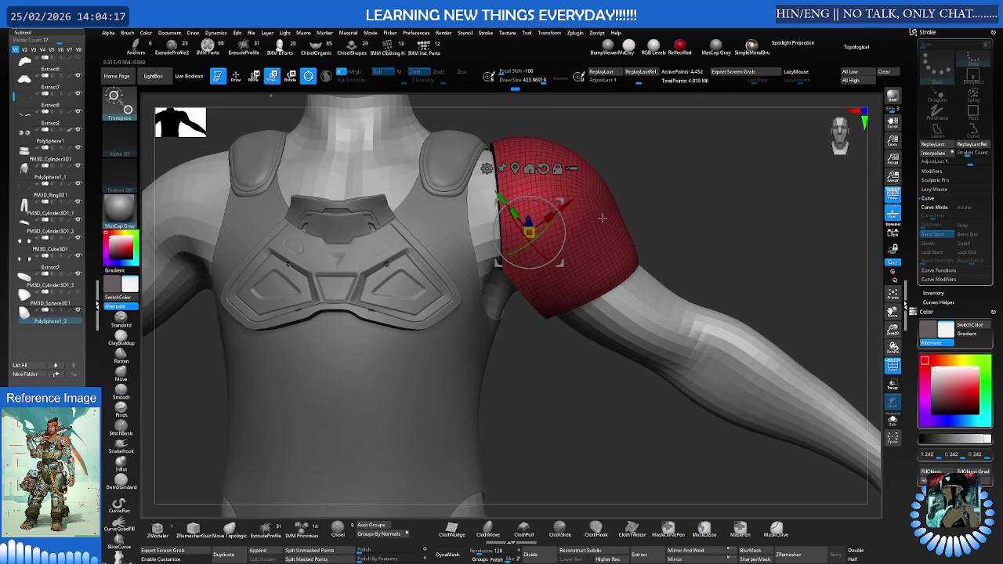
- Set the brush Draw Size to about 262 and smooth the shoulder pad's surface
{"action": "right_click_drag", "start_coordinate": [611, 314], "coordinate": [549, 298]}
{"action": "key", "text": "q"}
{"action": "key", "text": "s"}
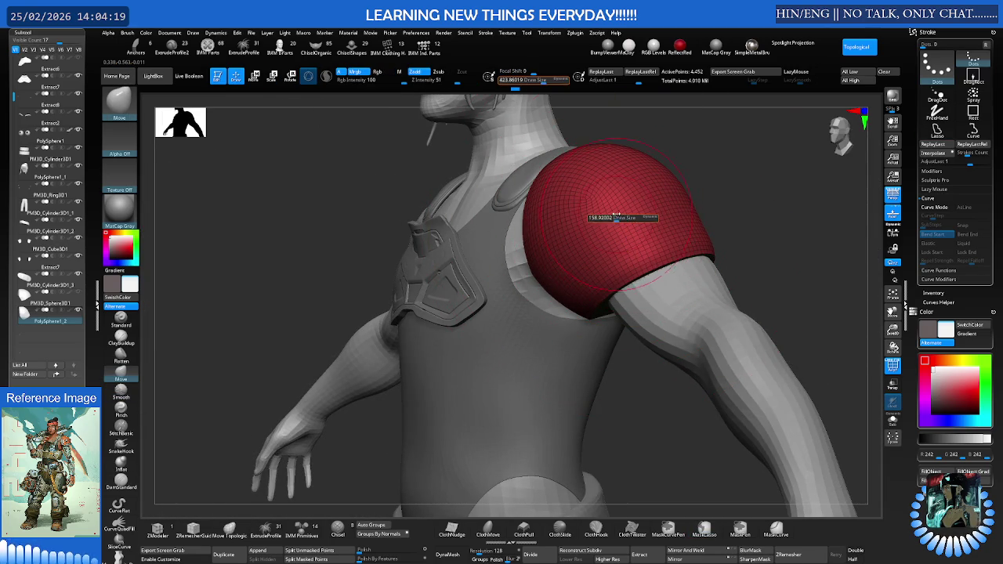
{"action": "right_click_drag", "start_coordinate": [616, 218], "coordinate": [643, 211], "text": "ctrl"}
{"action": "key", "text": "s"}
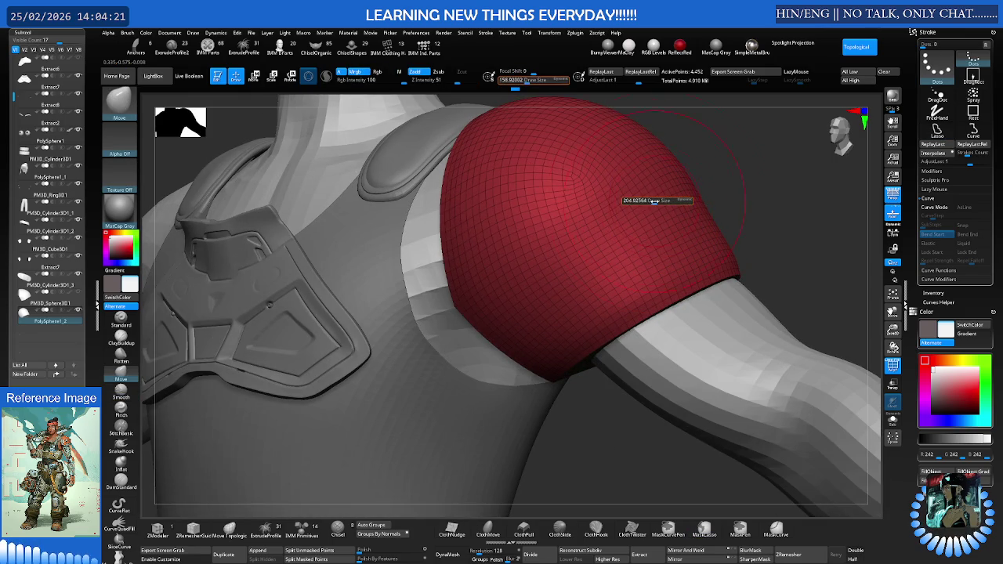
{"action": "key", "text": "shift"}
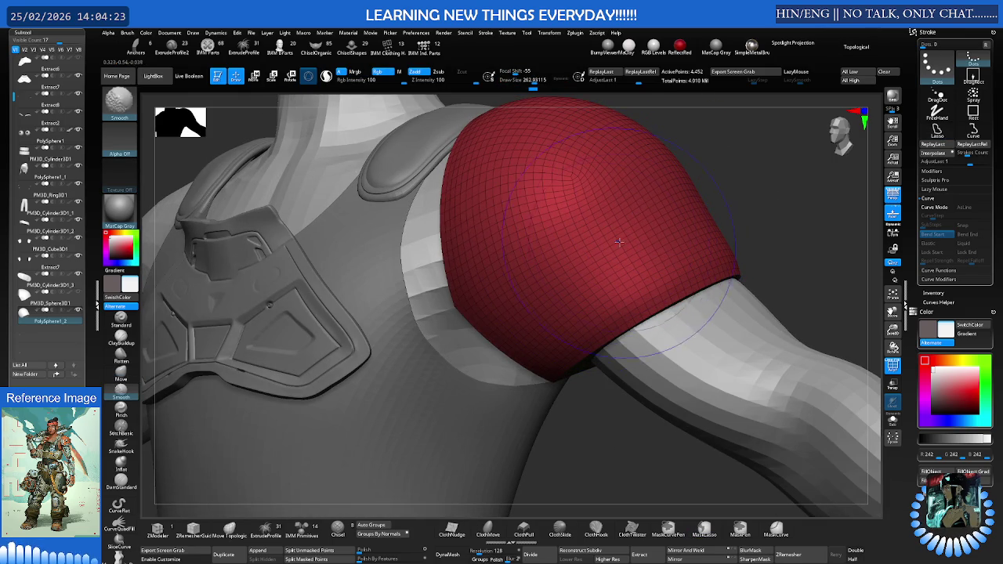
- Orbit around the shoulder pad to check it from the side, back and above
{"action": "mouse_move", "coordinate": [606, 225]}
{"action": "right_mouse_down"}
{"action": "mouse_move", "coordinate": [623, 228]}
{"action": "mouse_move", "coordinate": [610, 243]}
{"action": "mouse_move", "coordinate": [638, 230]}
{"action": "mouse_move", "coordinate": [627, 246]}
{"action": "mouse_move", "coordinate": [550, 211]}
{"action": "right_mouse_up"}
{"action": "mouse_move", "coordinate": [587, 179]}
{"action": "right_mouse_down"}
{"action": "mouse_move", "coordinate": [697, 237]}
{"action": "mouse_move", "coordinate": [643, 220]}
{"action": "mouse_move", "coordinate": [684, 236]}
{"action": "right_mouse_up"}
{"action": "mouse_move", "coordinate": [678, 291]}
{"action": "right_mouse_down"}
{"action": "mouse_move", "coordinate": [682, 251]}
{"action": "mouse_move", "coordinate": [673, 306]}
{"action": "right_mouse_up"}
{"action": "mouse_move", "coordinate": [627, 329]}
{"action": "right_mouse_down"}
{"action": "mouse_move", "coordinate": [698, 291]}
{"action": "mouse_move", "coordinate": [734, 224]}
{"action": "mouse_move", "coordinate": [643, 248]}
{"action": "mouse_move", "coordinate": [670, 234]}
{"action": "right_mouse_up"}
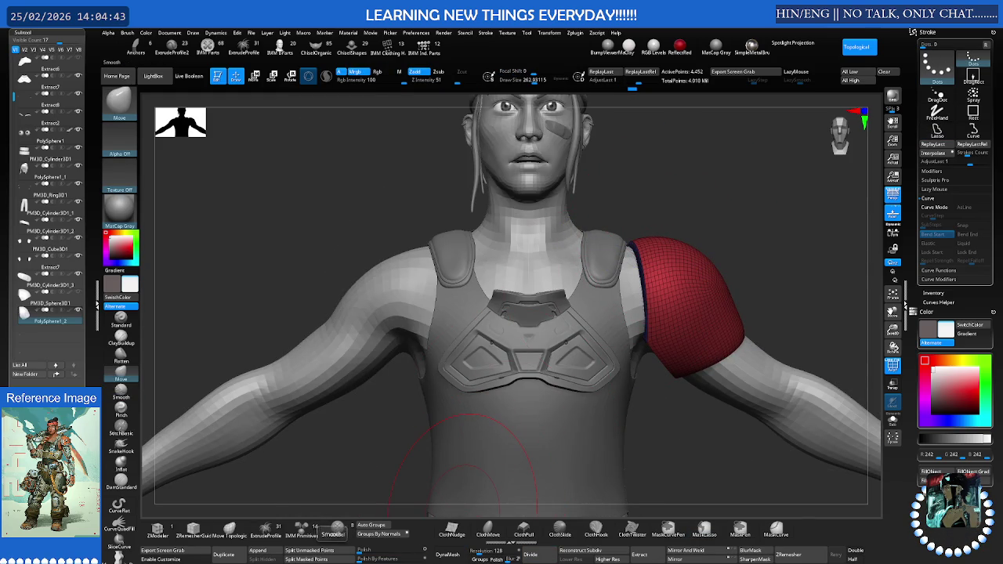
{"action": "scroll", "coordinate": [687, 279], "scroll_direction": "up", "scroll_amount": 3}
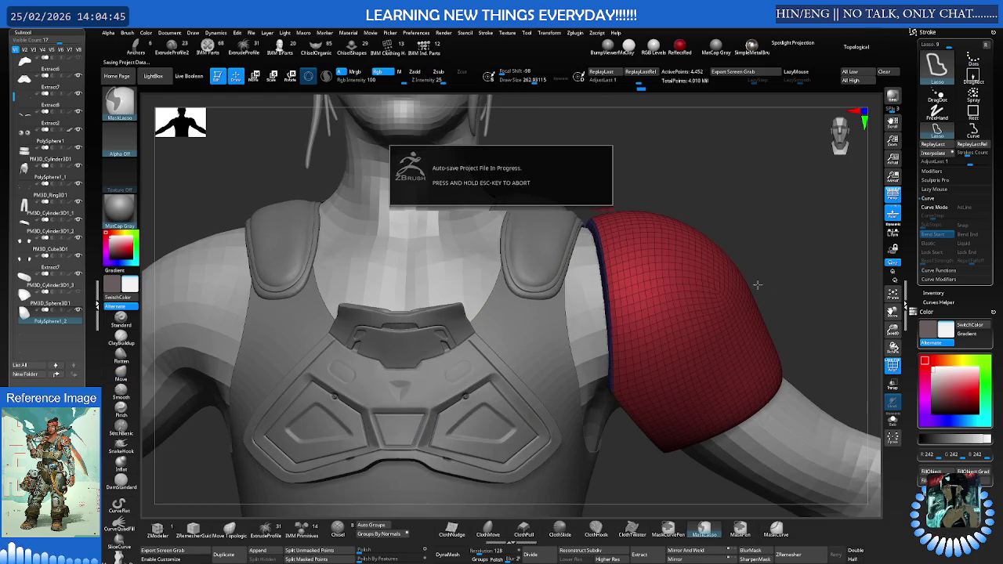
{"action": "right_click_drag", "start_coordinate": [712, 278], "coordinate": [710, 277]}
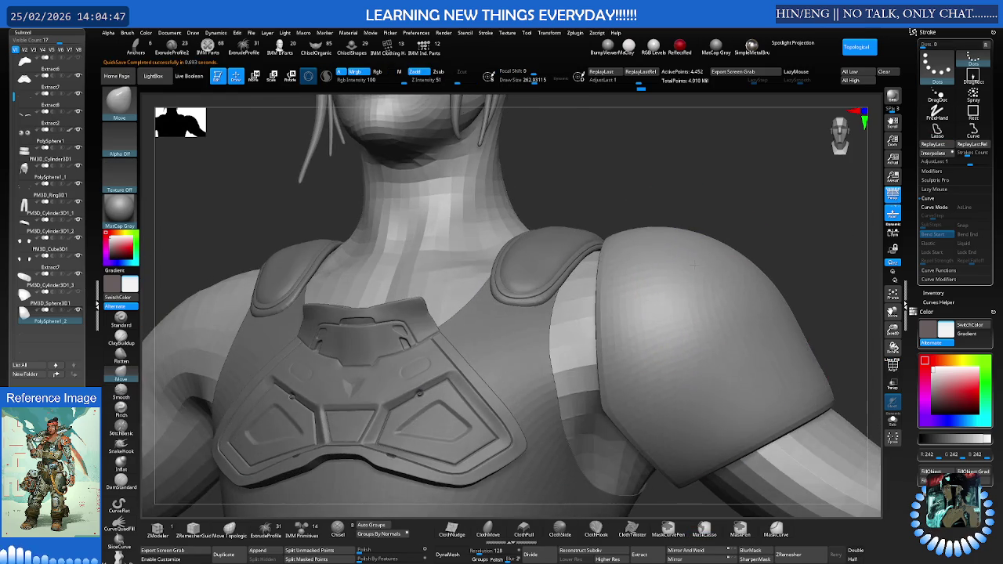
{"action": "key", "text": "shift+f"}
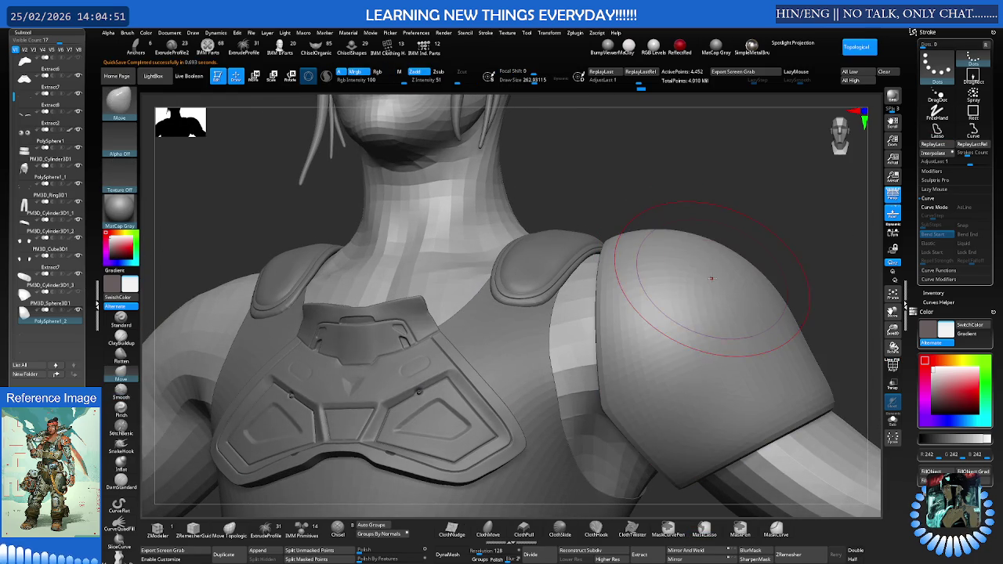
{"action": "right_click_drag", "start_coordinate": [711, 278], "coordinate": [719, 272]}
{"action": "key", "text": "f"}
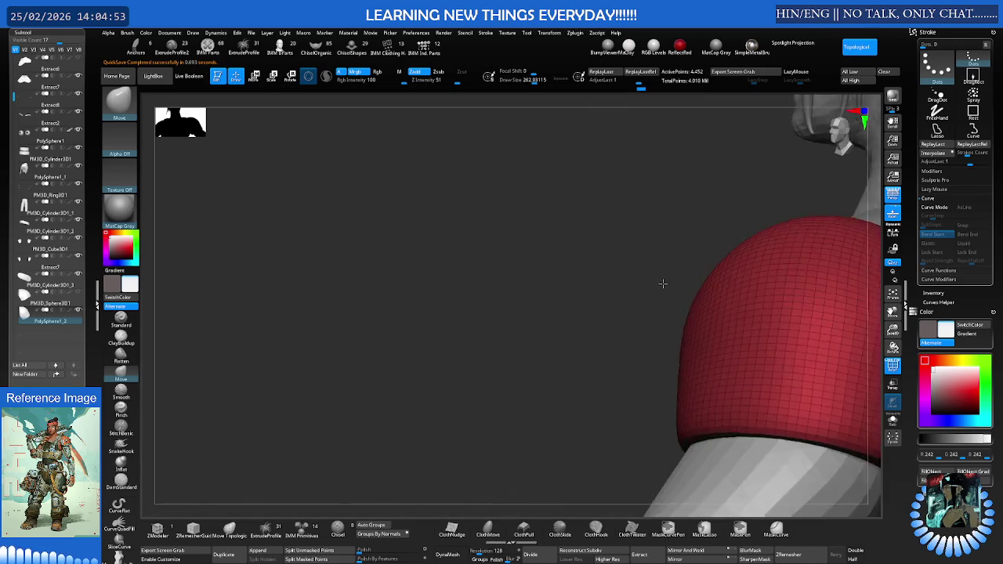
{"action": "mouse_move", "coordinate": [660, 282]}
{"action": "right_mouse_down"}
{"action": "mouse_move", "coordinate": [711, 276]}
{"action": "mouse_move", "coordinate": [698, 287]}
{"action": "mouse_move", "coordinate": [747, 240]}
{"action": "mouse_move", "coordinate": [757, 262]}
{"action": "mouse_move", "coordinate": [739, 314]}
{"action": "mouse_move", "coordinate": [743, 298]}
{"action": "right_mouse_up"}
{"action": "key", "text": "w"}
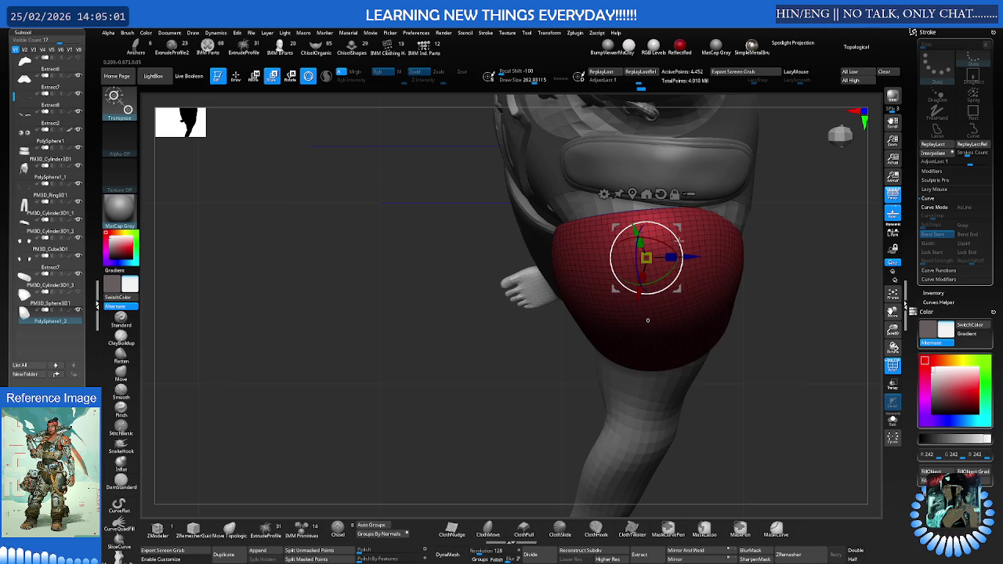
- Use the Move brush at a draw size of about 447 on the soloed shoulder pad
{"action": "mouse_move", "coordinate": [679, 240]}
{"action": "left_mouse_down", "text": "alt"}
{"action": "mouse_move", "coordinate": [688, 276]}
{"action": "mouse_move", "coordinate": [708, 215]}
{"action": "left_mouse_up", "text": "alt"}
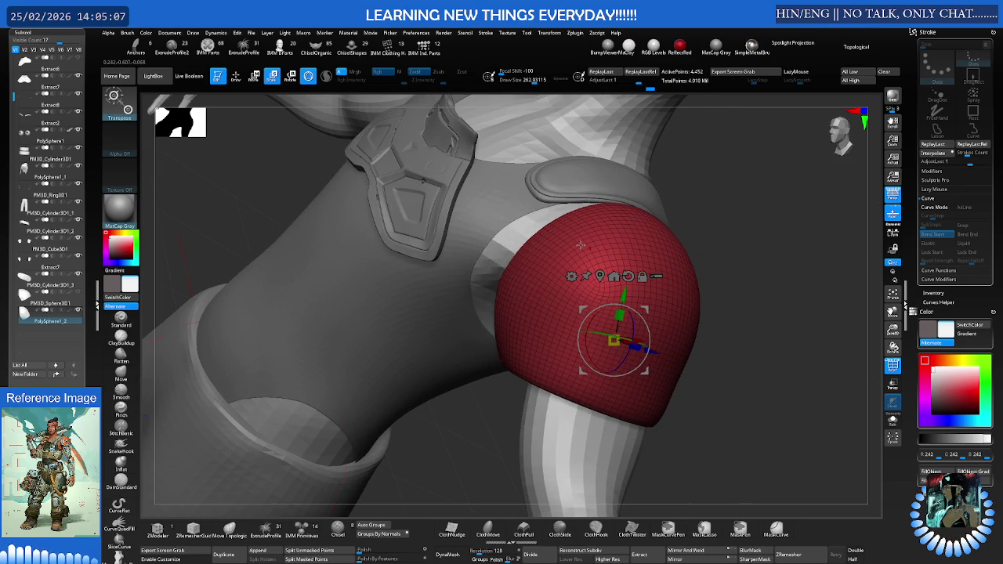
{"action": "key", "text": "q"}
{"action": "left_click_drag", "start_coordinate": [598, 245], "coordinate": [573, 248]}
{"action": "key", "text": "space"}
{"action": "key", "text": "s"}
{"action": "mouse_move", "coordinate": [537, 263]}
{"action": "right_mouse_down"}
{"action": "mouse_move", "coordinate": [559, 271]}
{"action": "mouse_move", "coordinate": [594, 266]}
{"action": "mouse_move", "coordinate": [587, 258]}
{"action": "mouse_move", "coordinate": [591, 280]}
{"action": "mouse_move", "coordinate": [477, 256]}
{"action": "mouse_move", "coordinate": [474, 299]}
{"action": "right_mouse_up"}
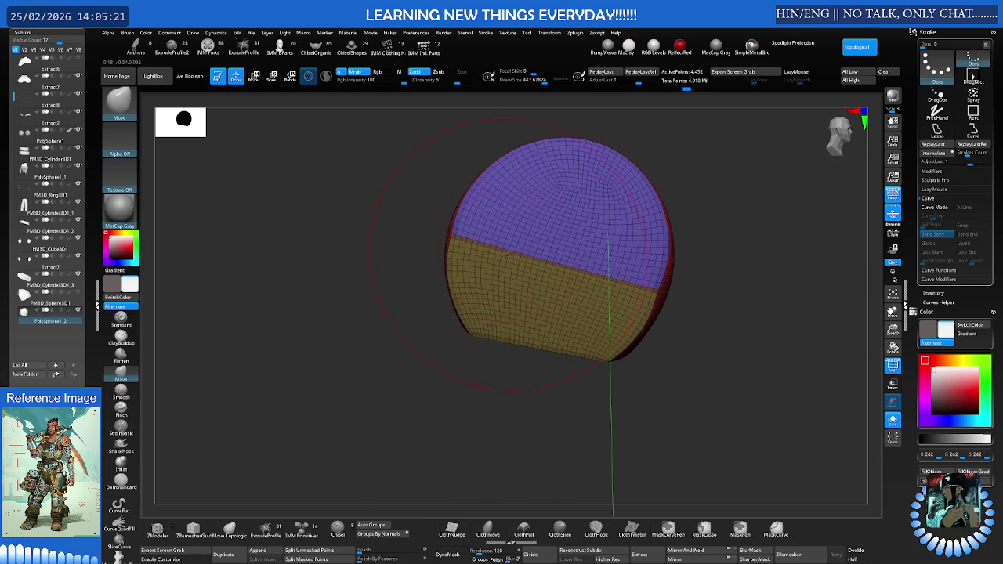
- Toggle Solo off and on, nudge the pad's inner shell edge outward, and orbit around it
{"action": "key", "text": "alt+shift+s"}
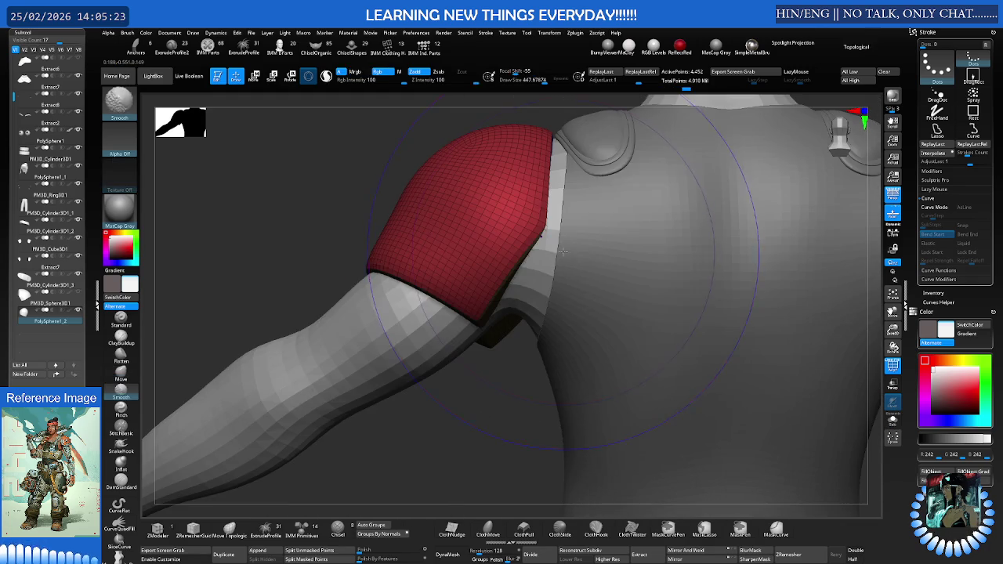
{"action": "mouse_move", "coordinate": [554, 247]}
{"action": "right_mouse_down"}
{"action": "mouse_move", "coordinate": [546, 197]}
{"action": "mouse_move", "coordinate": [510, 190]}
{"action": "mouse_move", "coordinate": [571, 192]}
{"action": "right_mouse_up"}
{"action": "key", "text": "alt+shift+s"}
{"action": "left_click_drag", "start_coordinate": [581, 199], "coordinate": [578, 216]}
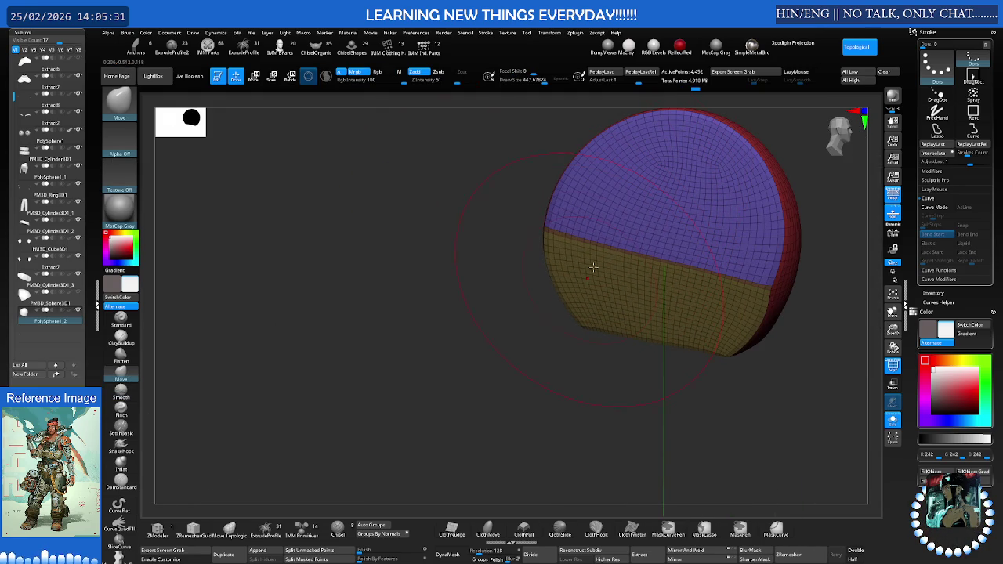
{"action": "mouse_move", "coordinate": [598, 195]}
{"action": "right_mouse_down"}
{"action": "mouse_move", "coordinate": [647, 185]}
{"action": "mouse_move", "coordinate": [589, 235]}
{"action": "right_mouse_up"}
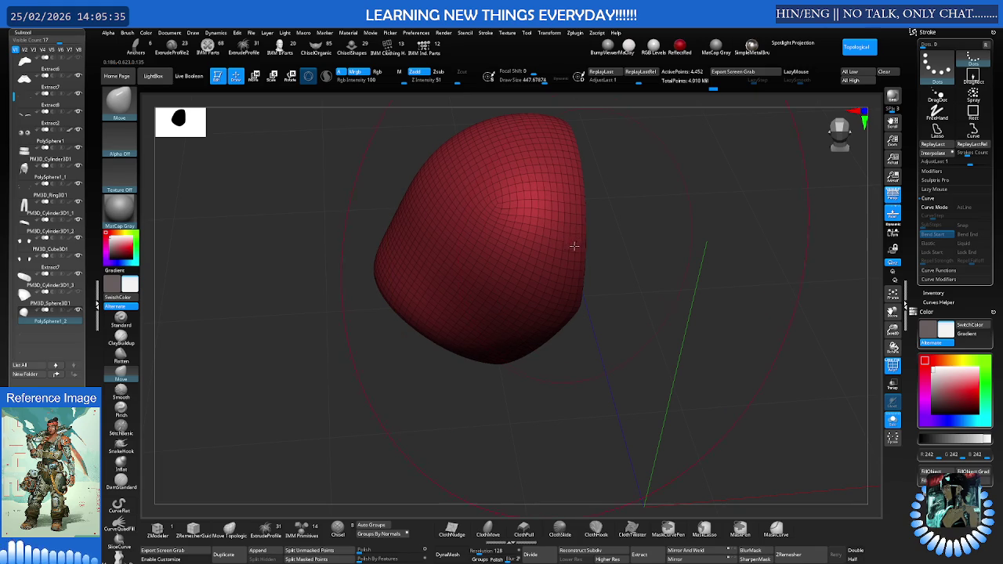
{"action": "mouse_move", "coordinate": [577, 269]}
{"action": "right_mouse_down"}
{"action": "mouse_move", "coordinate": [578, 293]}
{"action": "mouse_move", "coordinate": [619, 284]}
{"action": "mouse_move", "coordinate": [609, 254]}
{"action": "mouse_move", "coordinate": [522, 258]}
{"action": "mouse_move", "coordinate": [631, 255]}
{"action": "mouse_move", "coordinate": [605, 260]}
{"action": "right_mouse_up"}
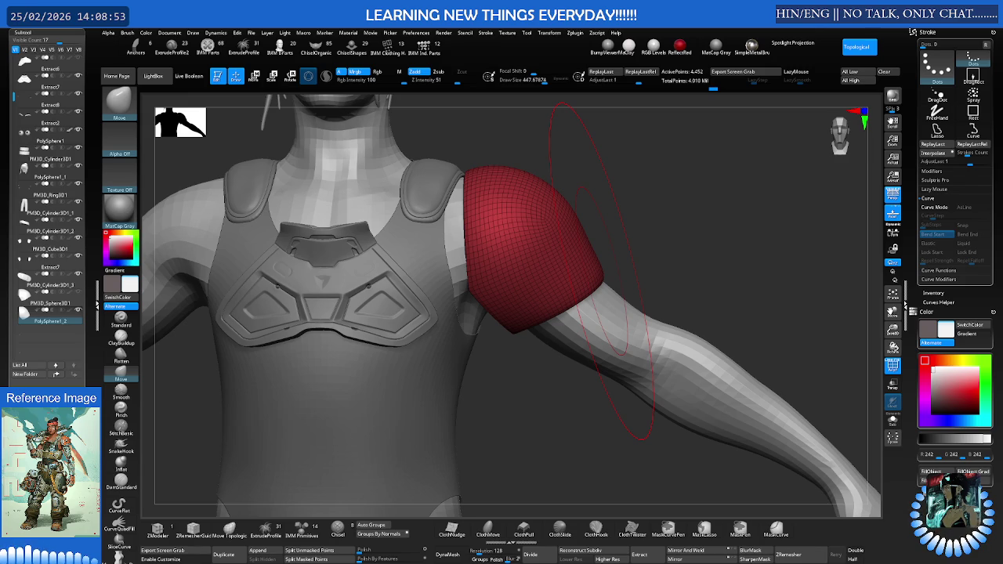
- Resize the brush to about 586, then 222, and view the torso and pad from the front
{"action": "key", "text": "s"}
{"action": "mouse_move", "coordinate": [578, 244]}
{"action": "left_mouse_down"}
{"action": "mouse_move", "coordinate": [594, 243]}
{"action": "mouse_move", "coordinate": [564, 243]}
{"action": "mouse_move", "coordinate": [598, 228]}
{"action": "mouse_move", "coordinate": [580, 250]}
{"action": "mouse_move", "coordinate": [549, 253]}
{"action": "left_mouse_up"}
{"action": "key", "text": "s"}
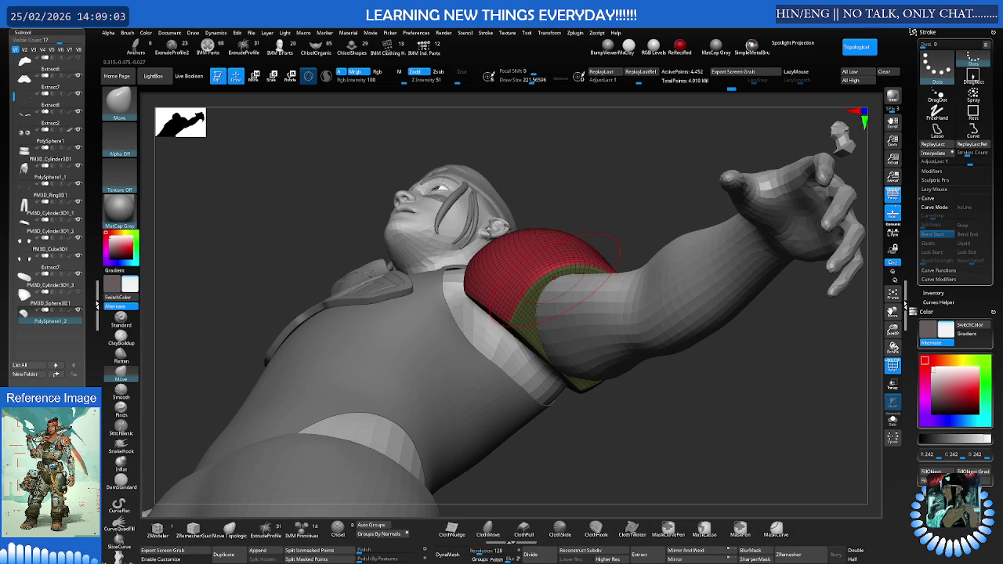
{"action": "left_click_drag", "start_coordinate": [584, 262], "coordinate": [240, 98]}
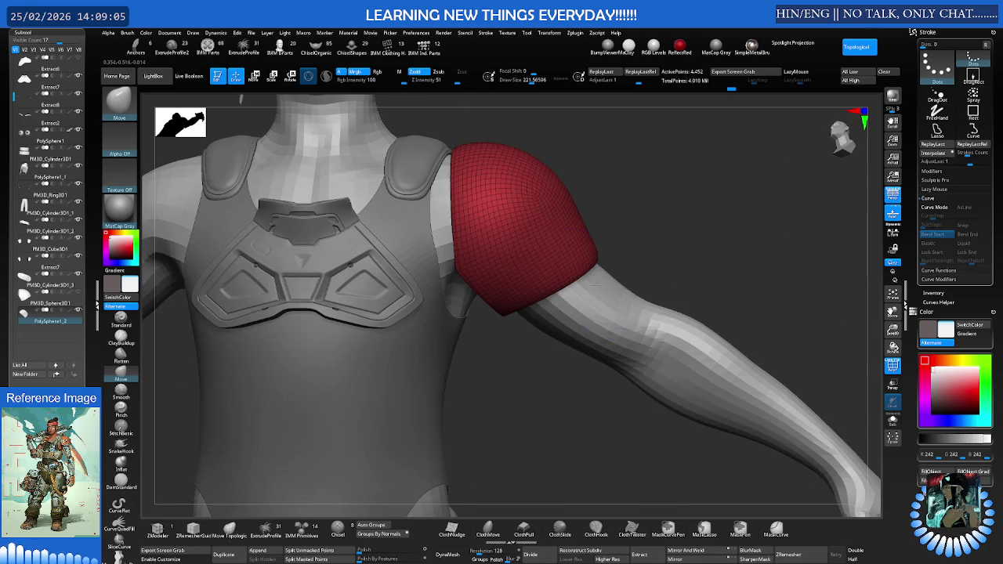
{"action": "mouse_move", "coordinate": [595, 250]}
{"action": "left_mouse_down"}
{"action": "mouse_move", "coordinate": [549, 250]}
{"action": "mouse_move", "coordinate": [571, 255]}
{"action": "left_mouse_up"}
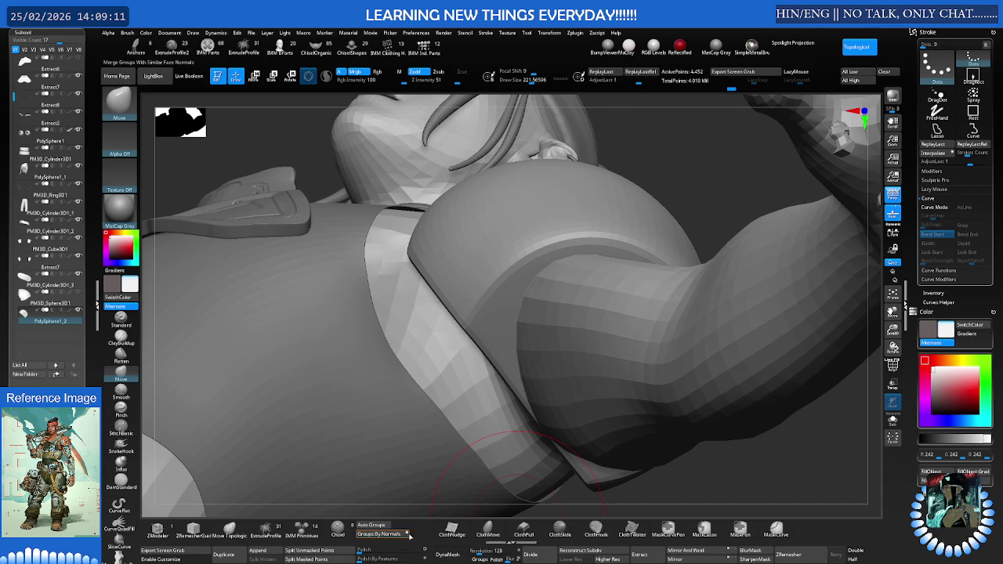
- Undo the last two changes to the pad and shrink the brush to about 189
{"action": "key", "text": "ctrl"}
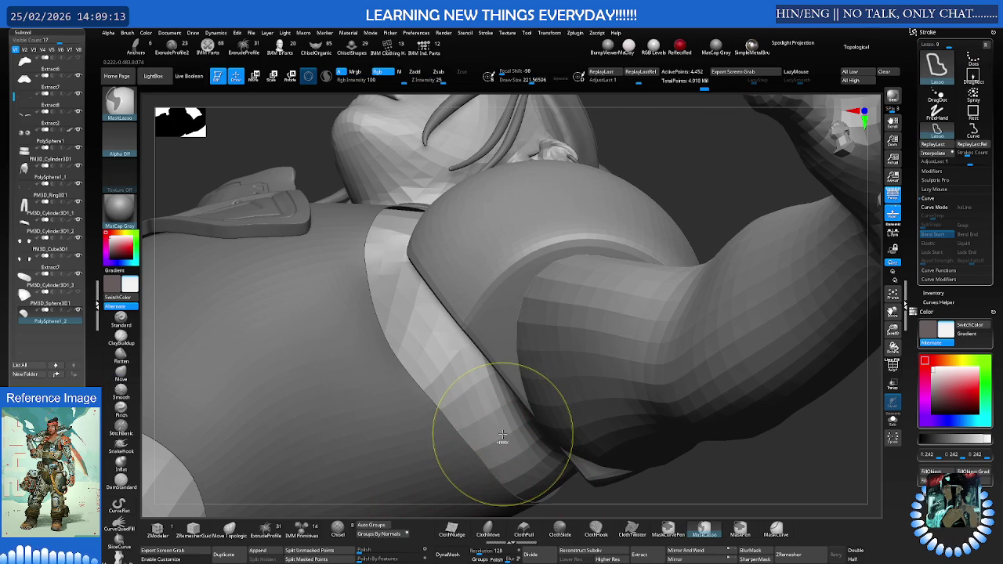
{"action": "key", "text": "ctrl+z"}
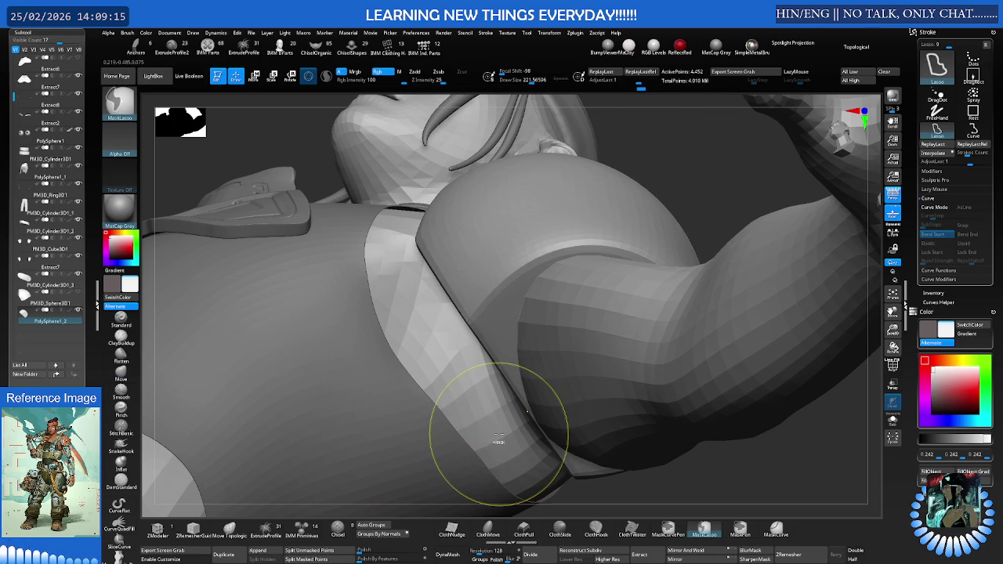
{"action": "key", "text": "ctrl+z"}
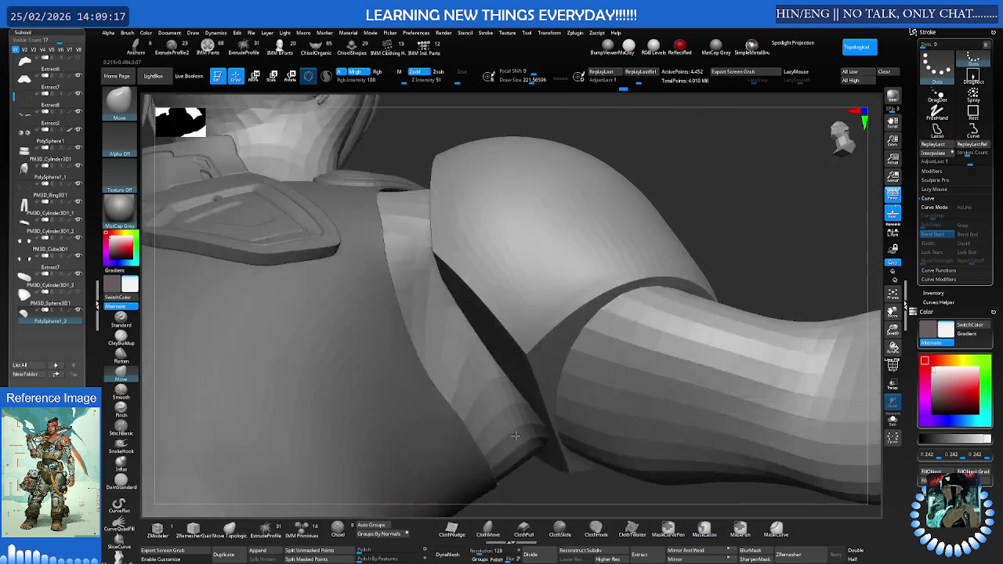
{"action": "mouse_move", "coordinate": [498, 442]}
{"action": "right_mouse_down"}
{"action": "mouse_move", "coordinate": [523, 437]}
{"action": "mouse_move", "coordinate": [548, 264]}
{"action": "mouse_move", "coordinate": [542, 274]}
{"action": "right_mouse_up"}
{"action": "key", "text": "s"}
{"action": "left_click_drag", "start_coordinate": [518, 276], "coordinate": [507, 276]}
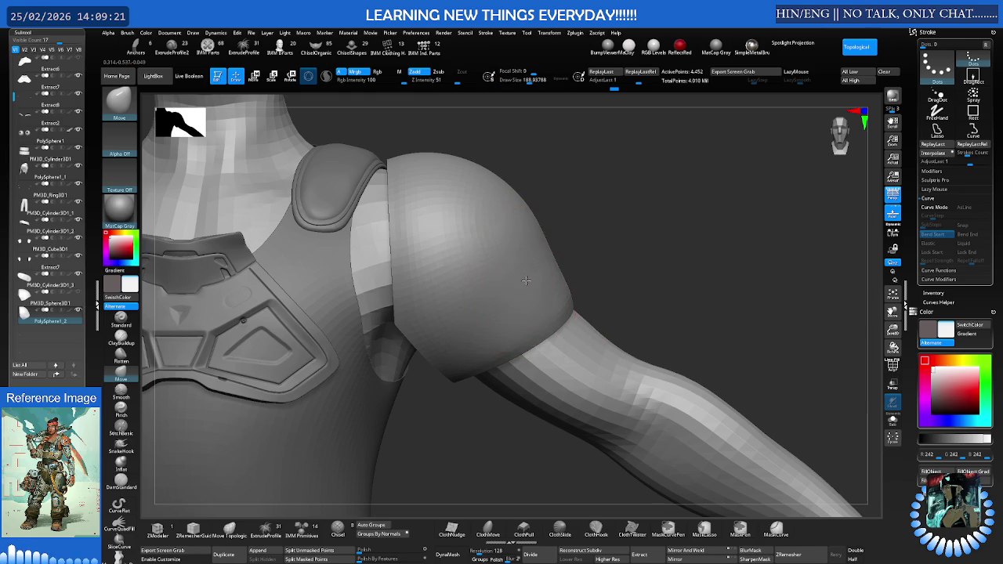
- Dismiss the pop-up and smooth the shoulder pad into an even dome from several angles
{"action": "left_click", "coordinate": [526, 280]}
{"action": "left_click", "coordinate": [528, 306]}
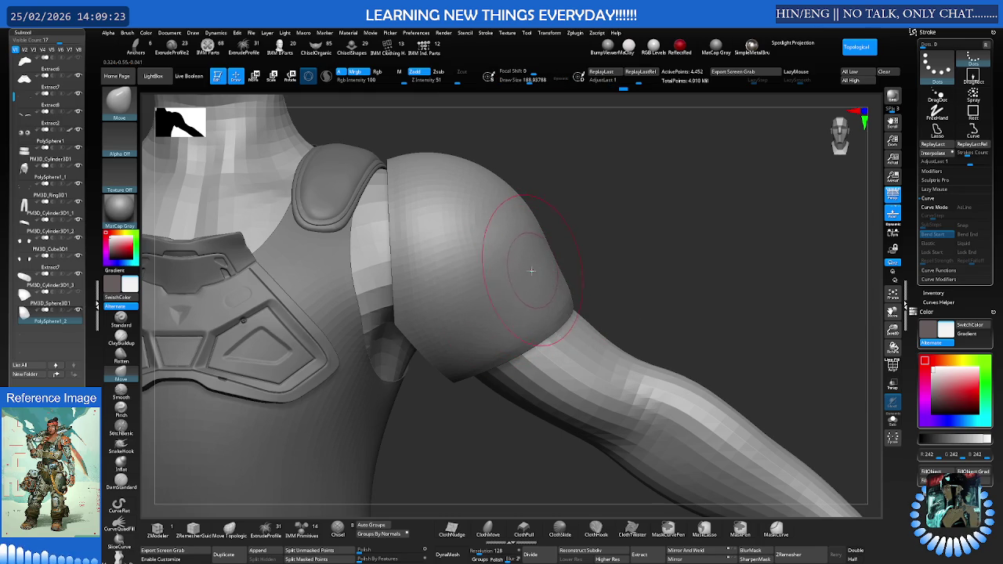
{"action": "mouse_move", "coordinate": [532, 269]}
{"action": "right_mouse_down"}
{"action": "mouse_move", "coordinate": [519, 300]}
{"action": "mouse_move", "coordinate": [625, 259]}
{"action": "mouse_move", "coordinate": [642, 289]}
{"action": "right_mouse_up"}
{"action": "key", "text": "shift"}
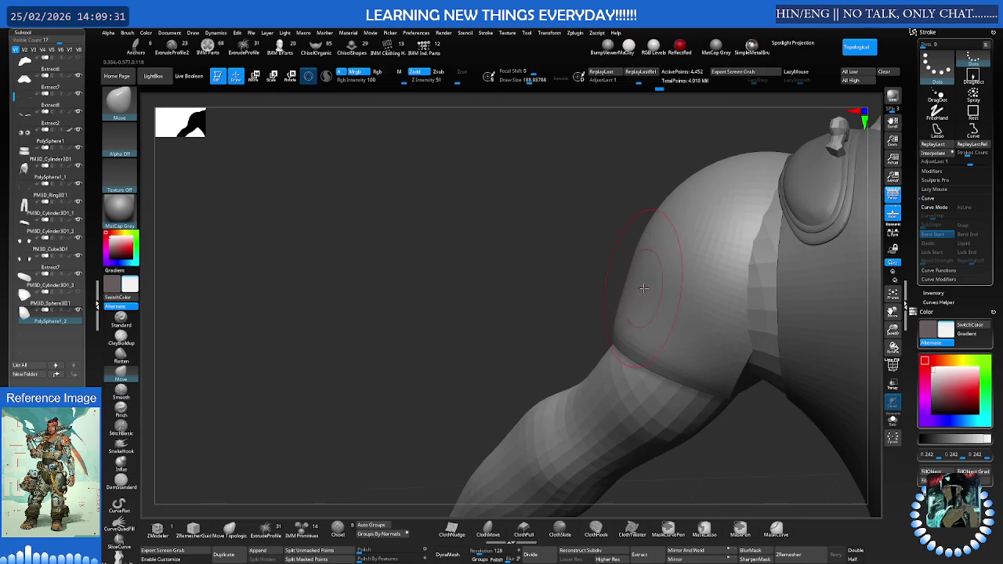
{"action": "right_click_drag", "start_coordinate": [627, 276], "coordinate": [662, 294]}
{"action": "key", "text": "shift"}
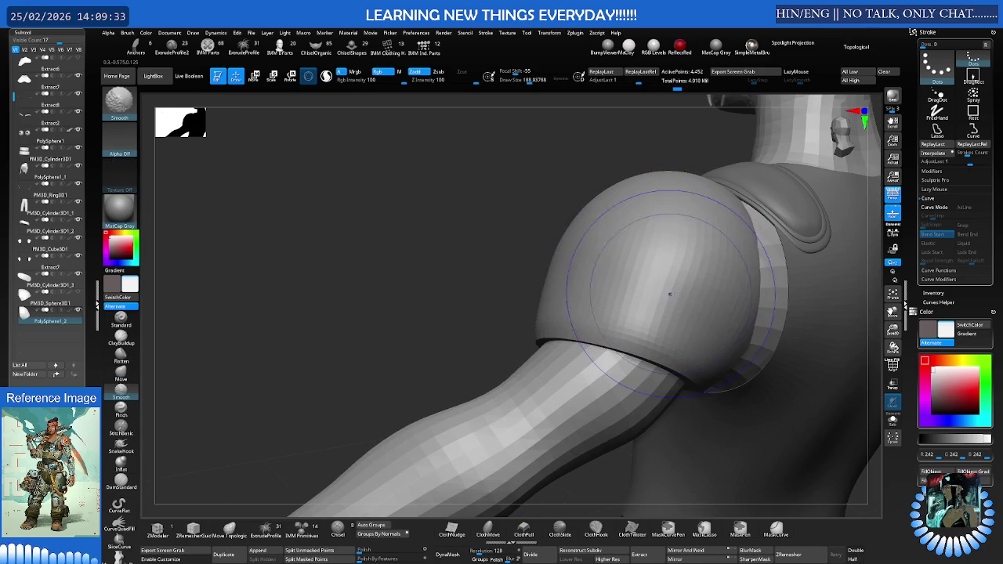
{"action": "key", "text": "shift"}
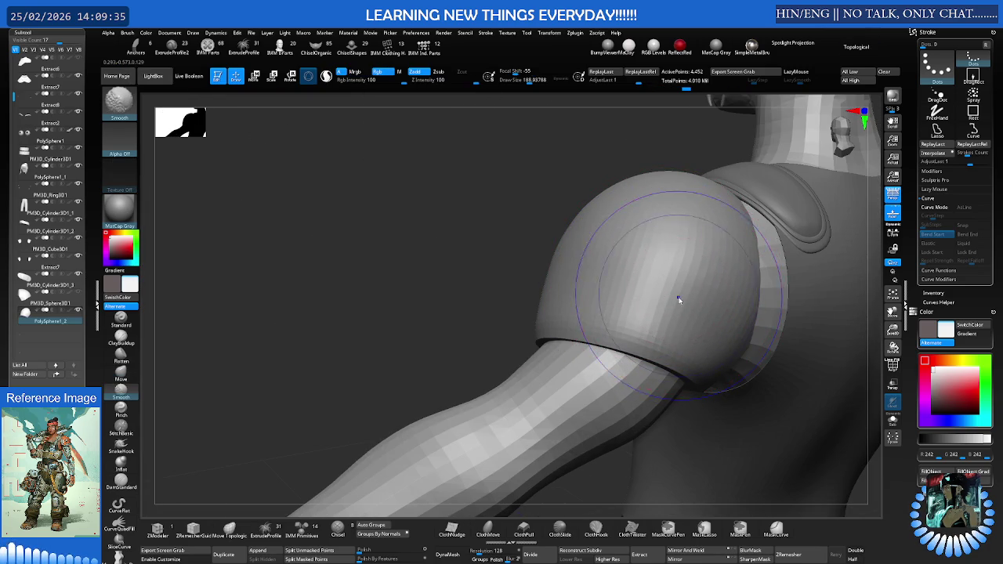
{"action": "right_click_drag", "start_coordinate": [674, 300], "coordinate": [690, 286]}
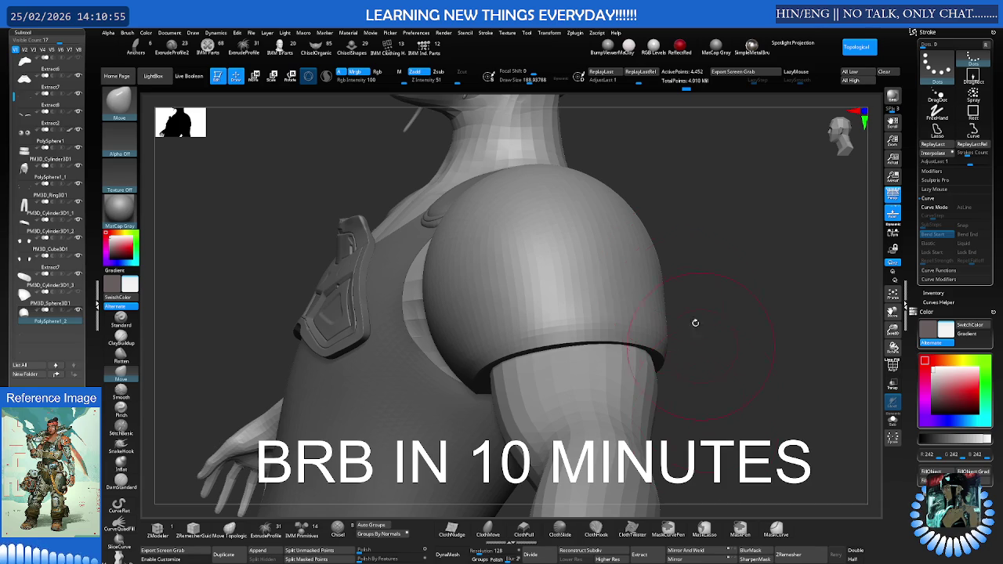
- Save the project with Ctrl+S and raise all subtools to their highest subdivision with All High
{"action": "key", "text": "ctrl"}
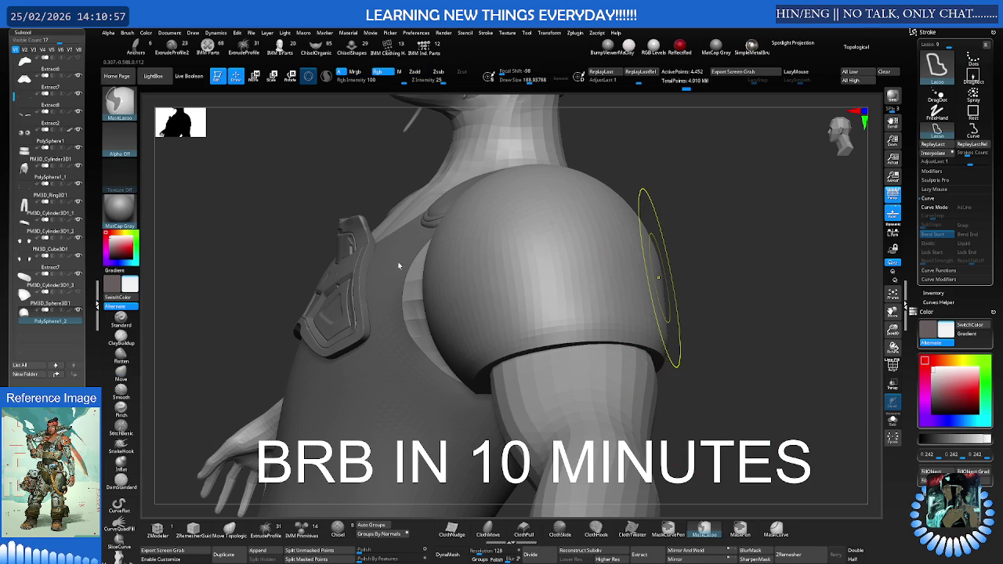
{"action": "key", "text": "ctrl+s"}
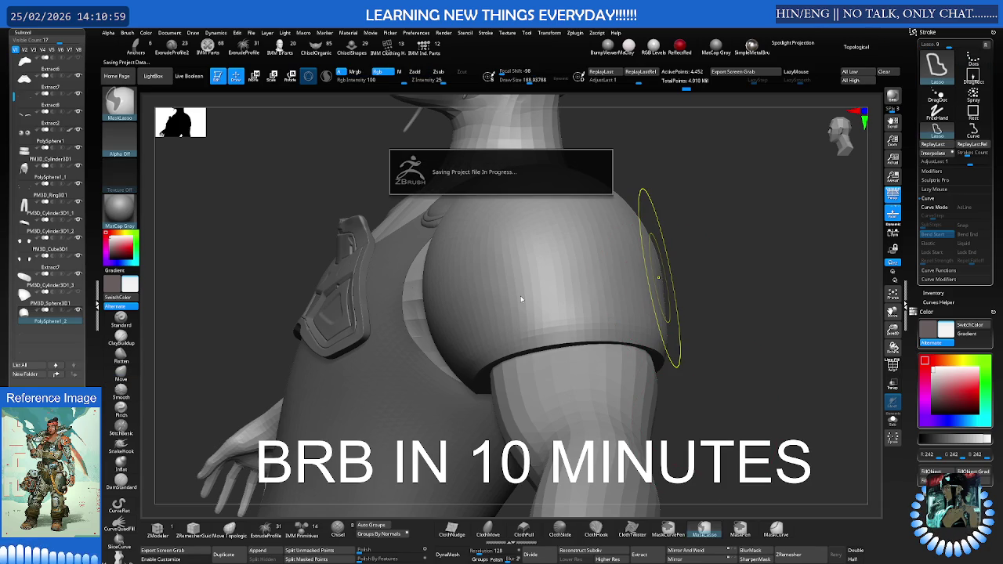
{"action": "mouse_move", "coordinate": [540, 285]}
{"action": "right_mouse_down"}
{"action": "mouse_move", "coordinate": [558, 280]}
{"action": "mouse_move", "coordinate": [470, 224]}
{"action": "mouse_move", "coordinate": [629, 324]}
{"action": "mouse_move", "coordinate": [661, 312]}
{"action": "right_mouse_up"}
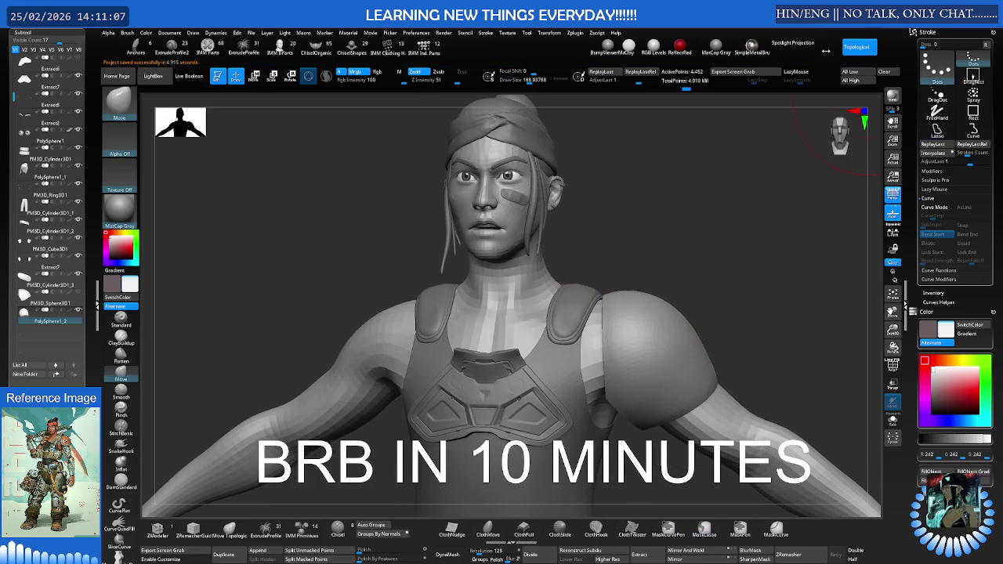
{"action": "left_click", "coordinate": [852, 81]}
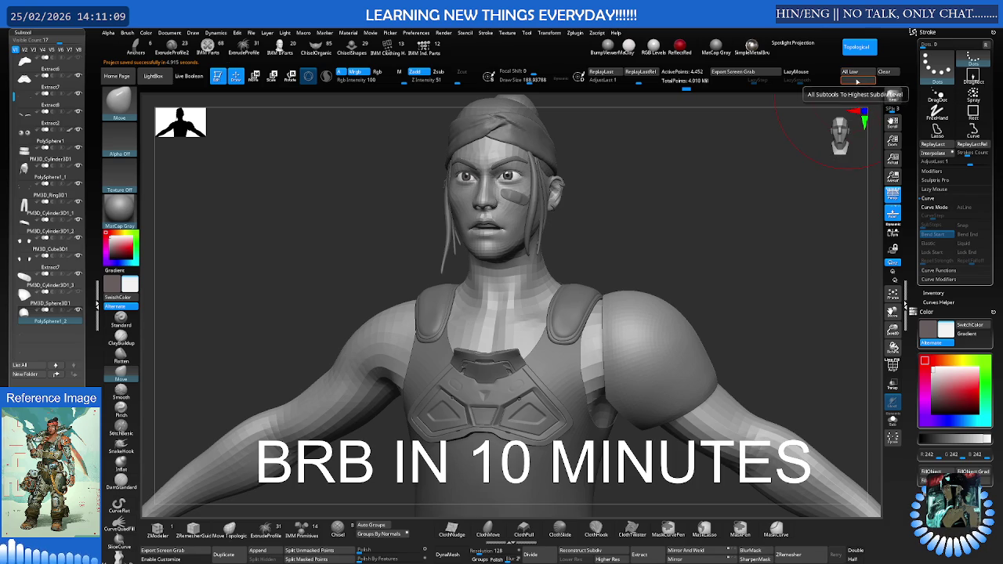